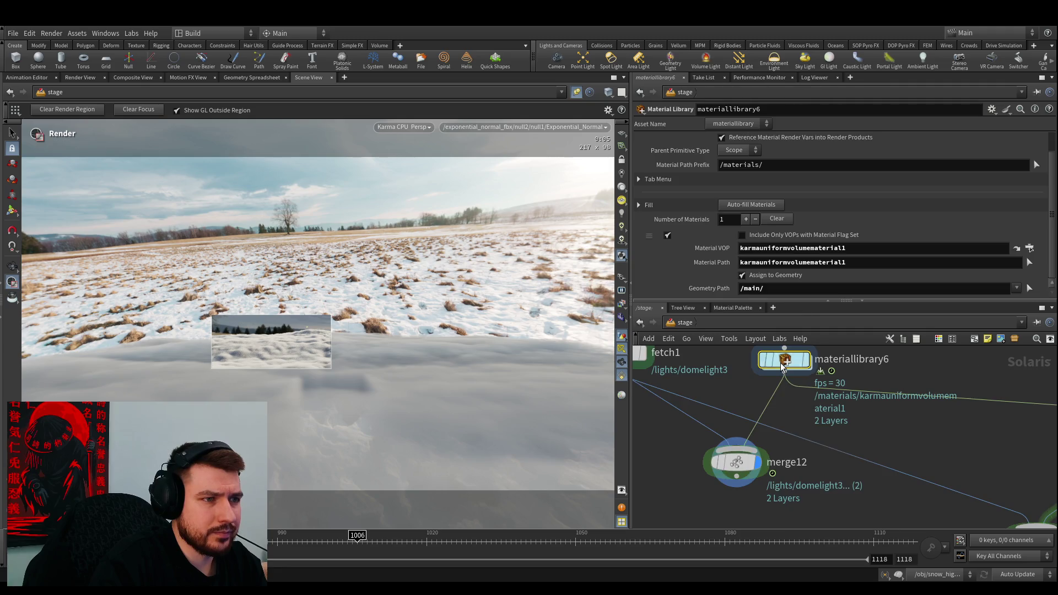
# Lower kma_pyroshader1 Density Scale from 25 to 1 in karmauniformvolumematerial1
pyautogui.doubleClick(775, 432)
pyautogui.scroll(-2, 703, 270)
pyautogui.scroll(2, 704, 269)
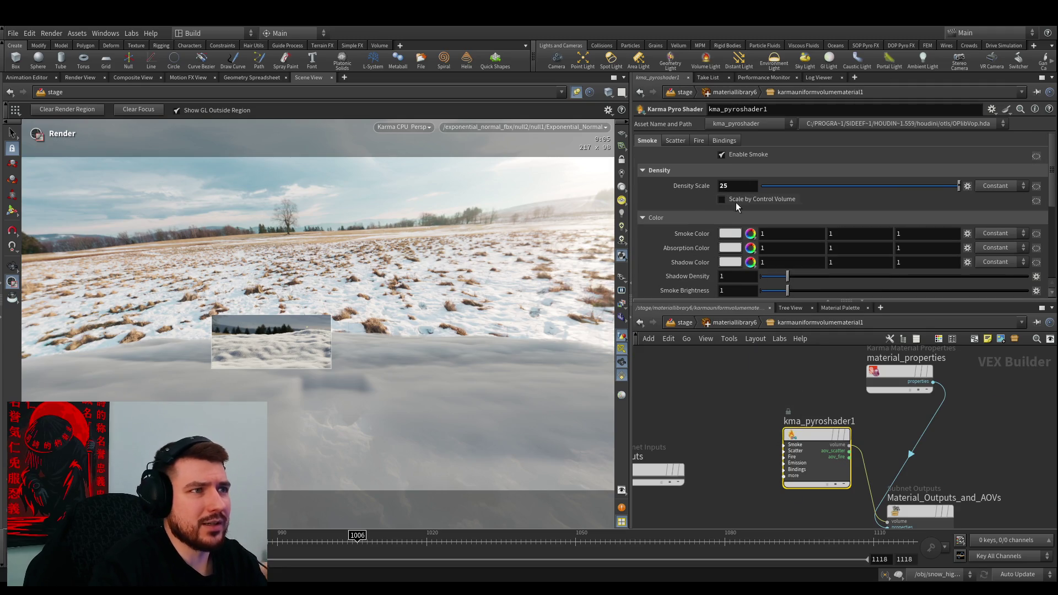
pyautogui.click(736, 408)
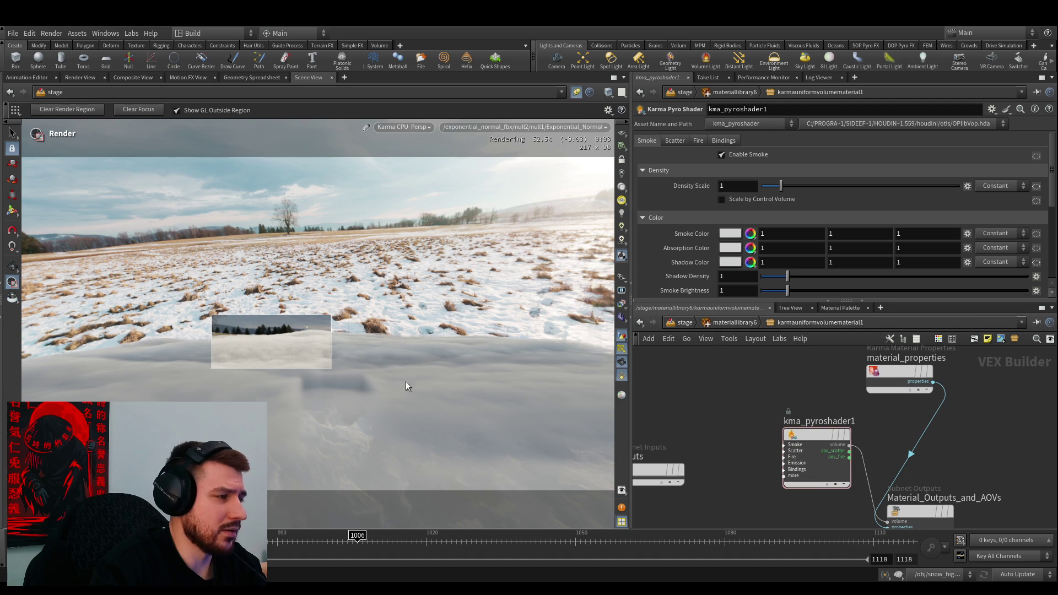
# Enlarge the Karma render region over the snow trail, then return to /obj
pyautogui.moveTo(201, 298); pyautogui.dragTo(360, 410)
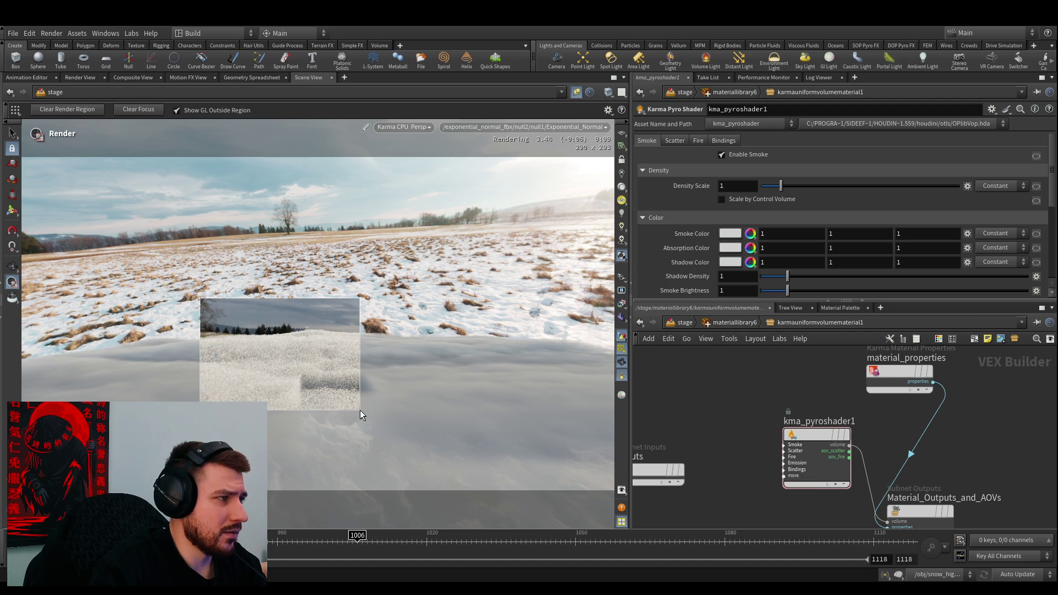
pyautogui.click(714, 325)
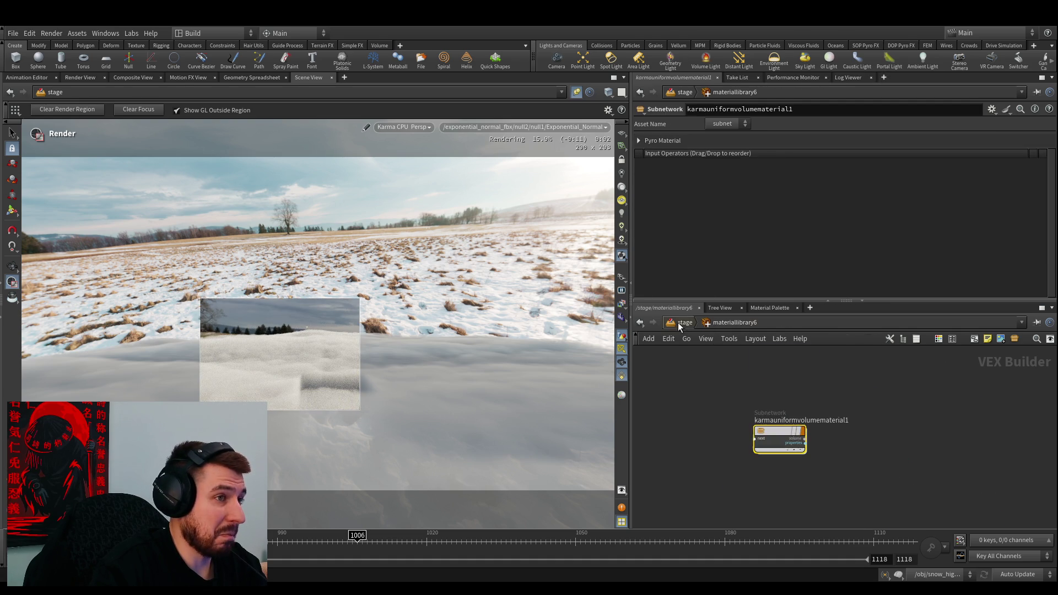
pyautogui.click(678, 322)
pyautogui.scroll(-3, 717, 408)
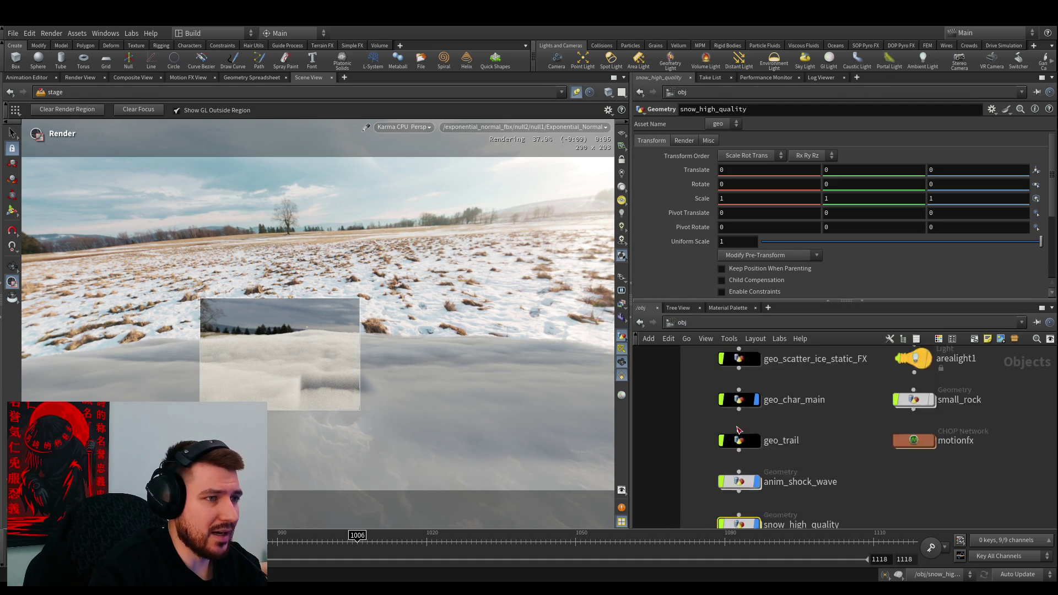
pyautogui.scroll(5, 755, 422)
pyautogui.moveTo(814, 437); pyautogui.dragTo(813, 326, button='middle')
pyautogui.doubleClick(738, 443)
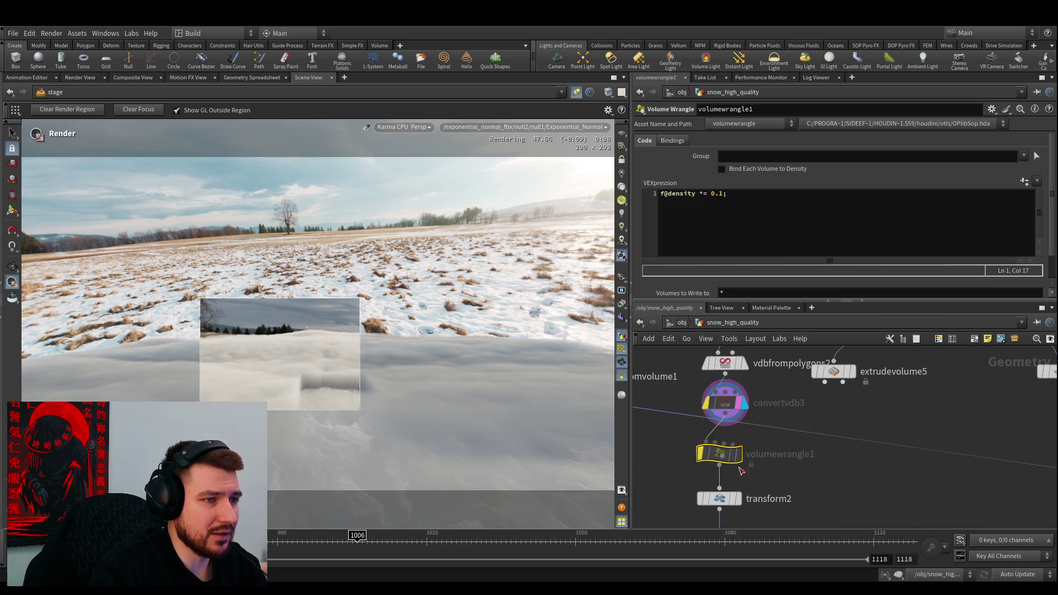
pyautogui.moveTo(720, 442)
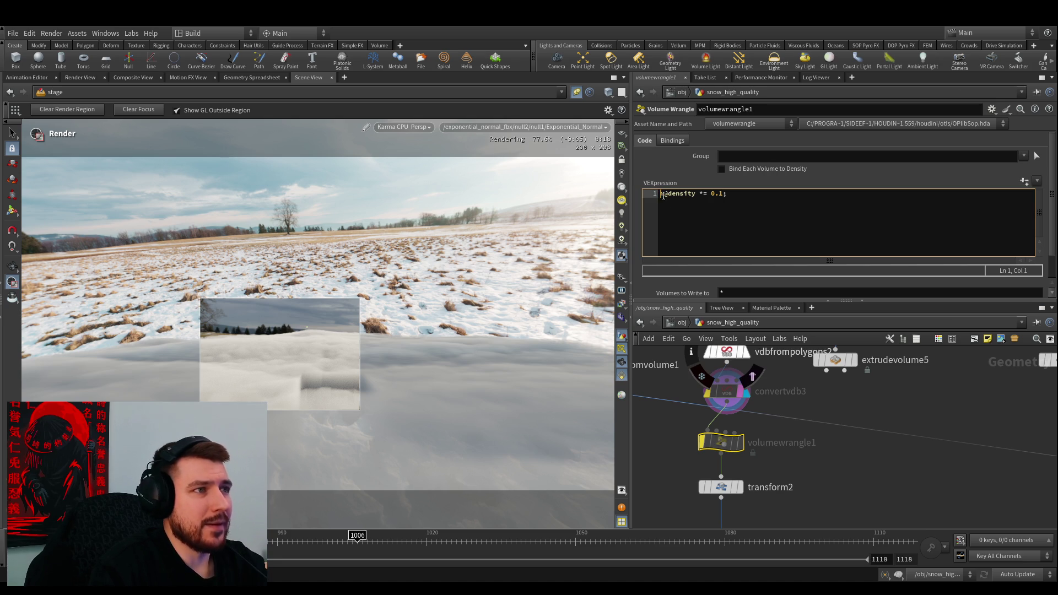
pyautogui.click(719, 194)
pyautogui.press('BackSpace')
pyautogui.press('BackSpace')
pyautogui.press('BackSpace')
pyautogui.write('5')
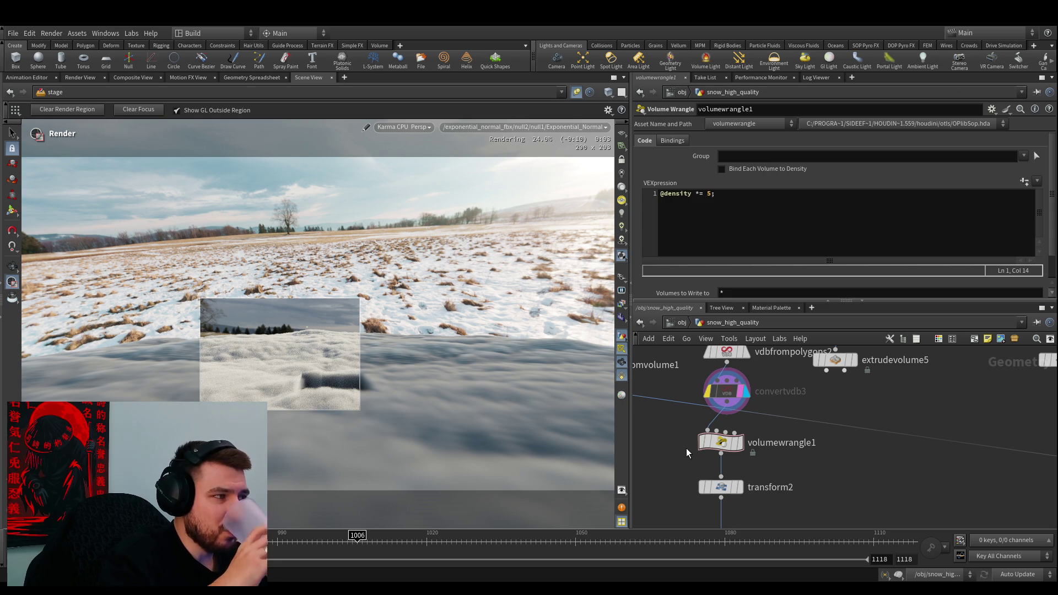
# Set kma_pyroshader1 Density Scale to 255 in materiallibrary6's volume material, then return to /stage
pyautogui.click(678, 322)
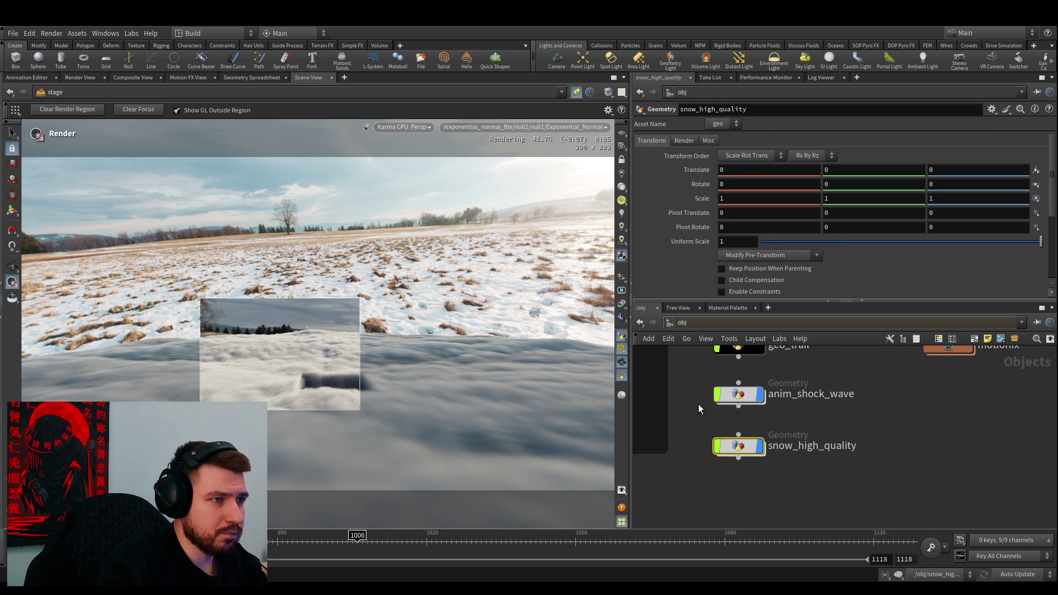
pyautogui.click(743, 464)
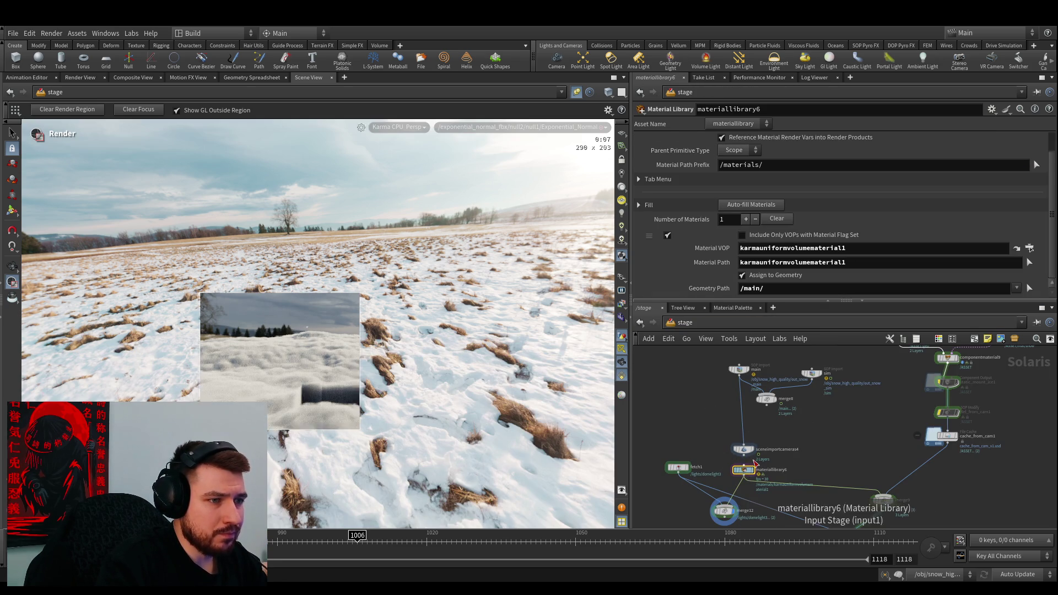
pyautogui.click(746, 474)
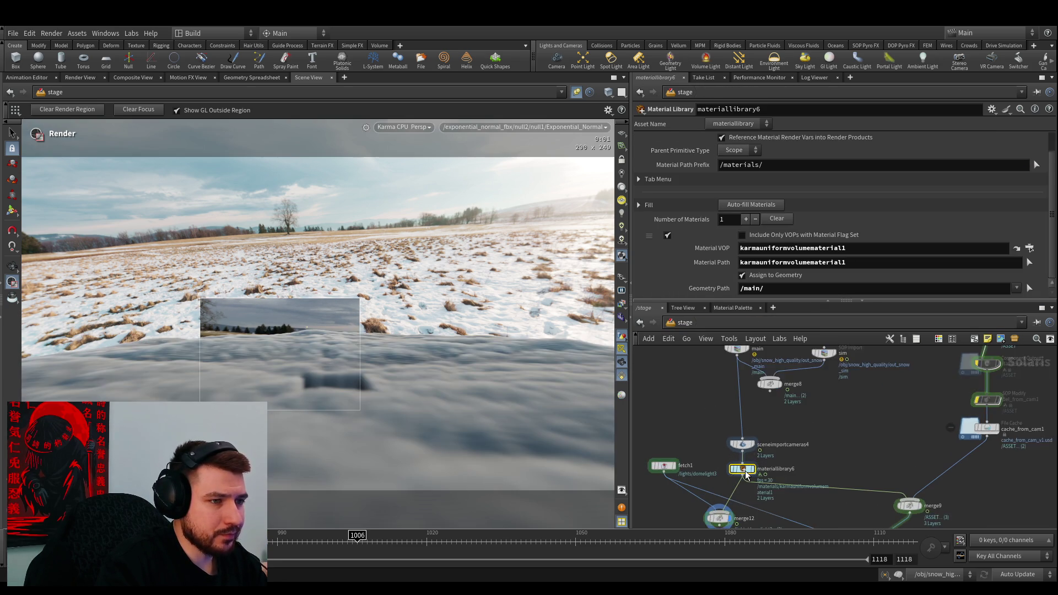
pyautogui.doubleClick(743, 470)
pyautogui.doubleClick(780, 432)
pyautogui.write('255')
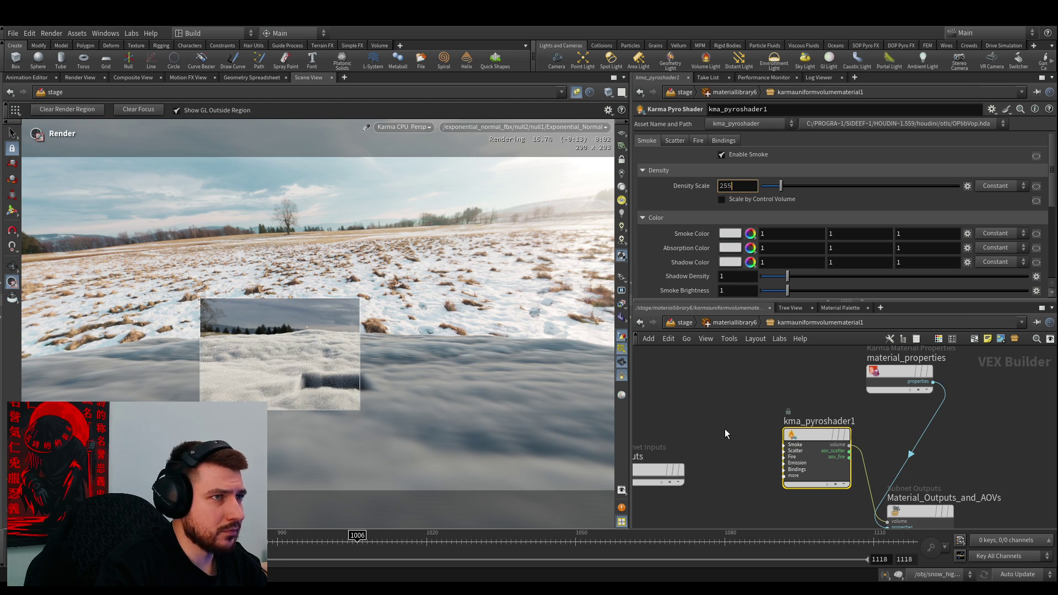
pyautogui.press('Return')
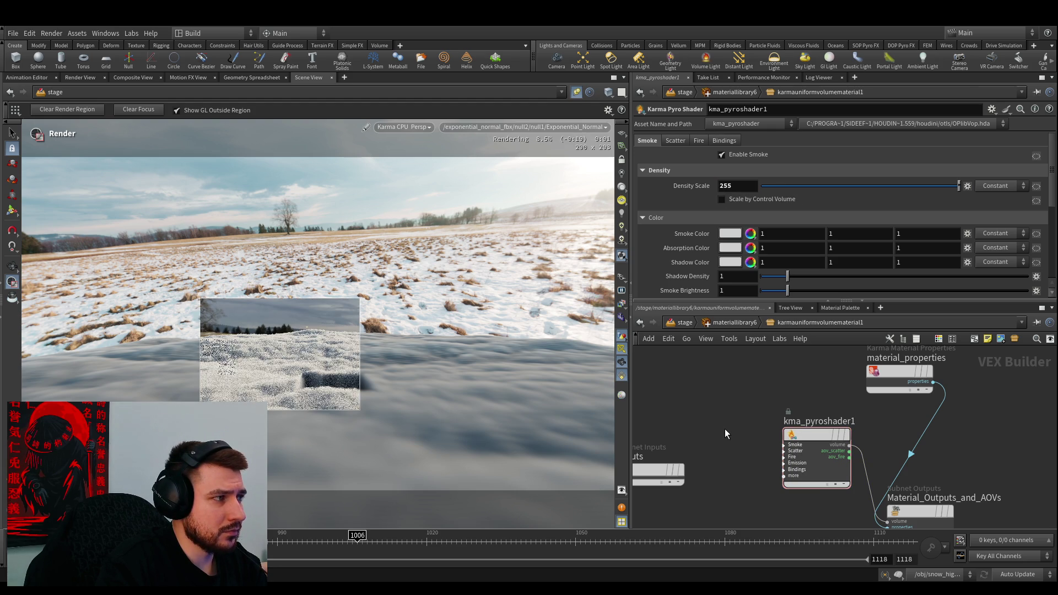
pyautogui.click(685, 323)
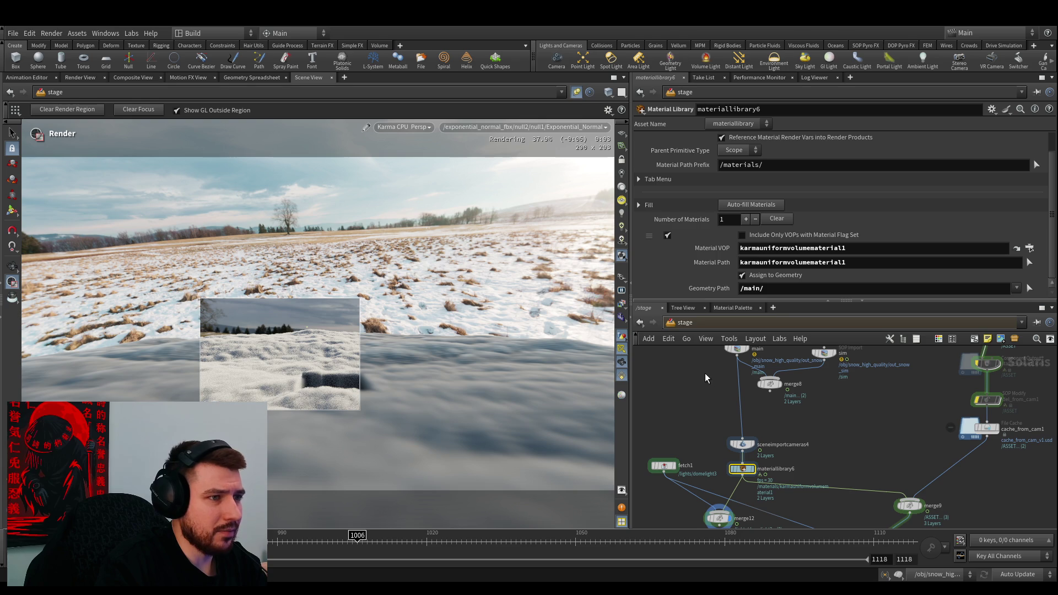
# Bypass volumewrangle1 in snow_high_quality with Q so the density ×5 boost is disabled
pyautogui.doubleClick(744, 470)
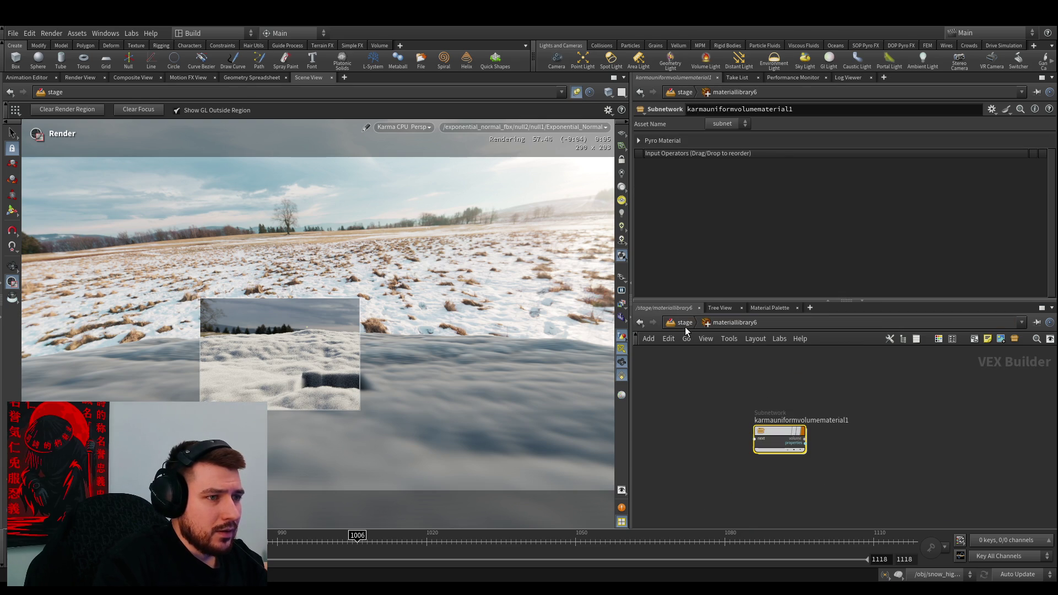
pyautogui.hotkey('alt', 'Left')
pyautogui.hotkey('alt', 'Left')
pyautogui.hotkey('alt', 'Left')
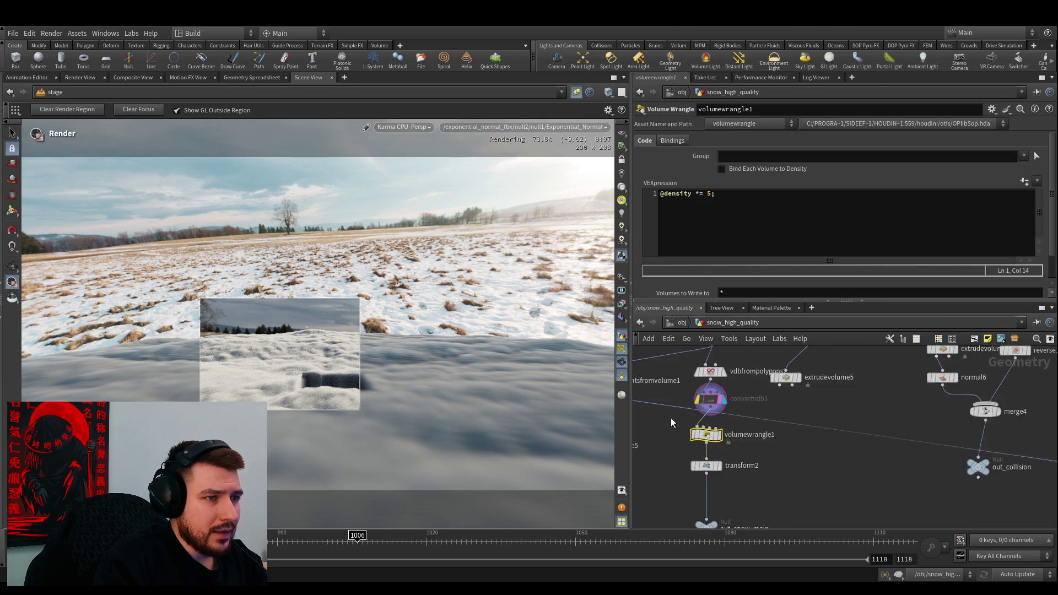
pyautogui.scroll(2, 672, 422)
pyautogui.moveTo(681, 497); pyautogui.dragTo(700, 444, button='middle')
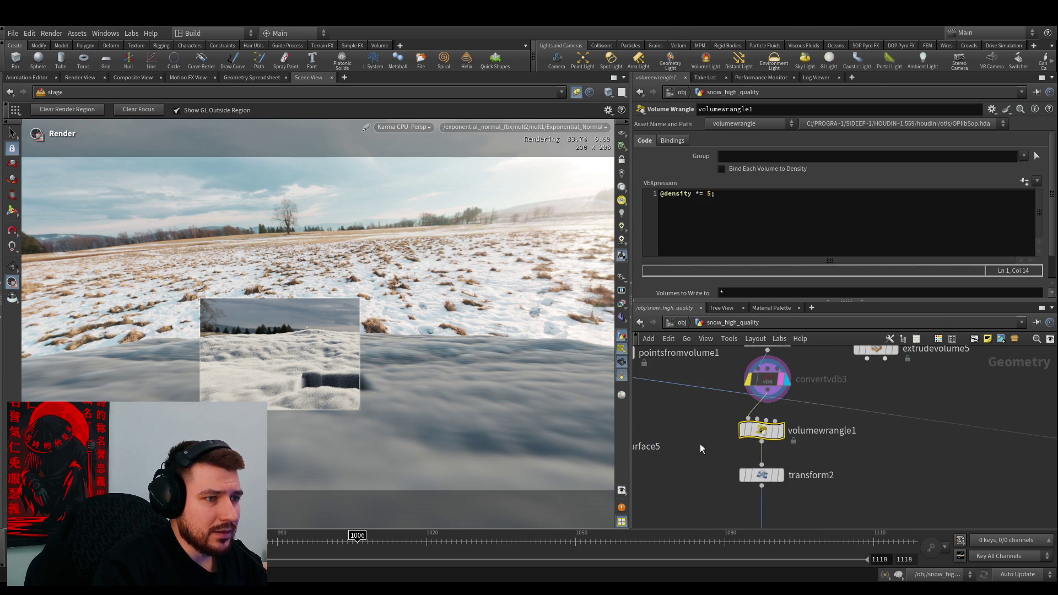
pyautogui.press('q')
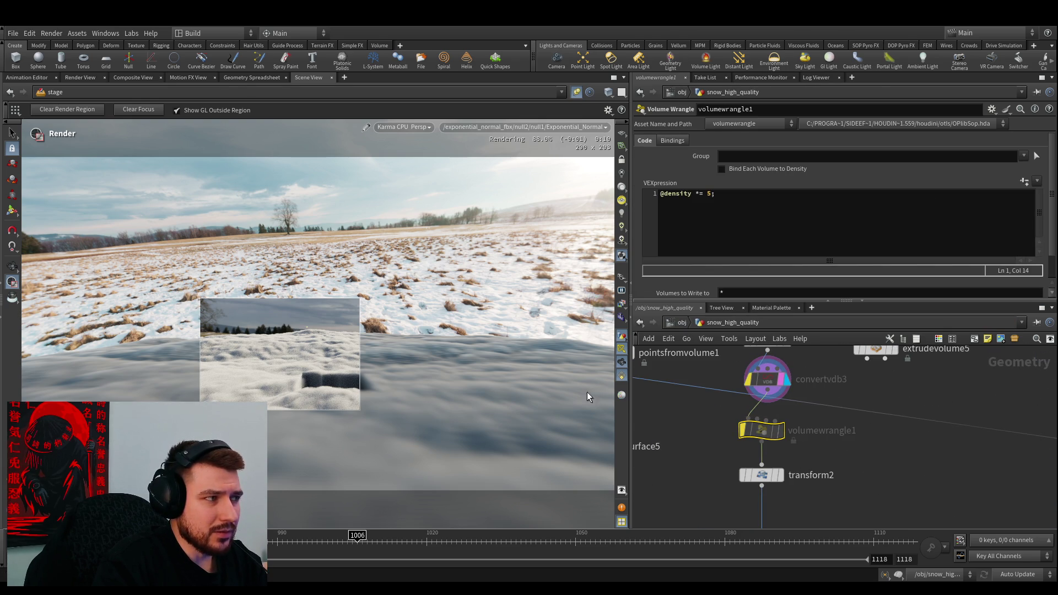
pyautogui.scroll(-5, 827, 477)
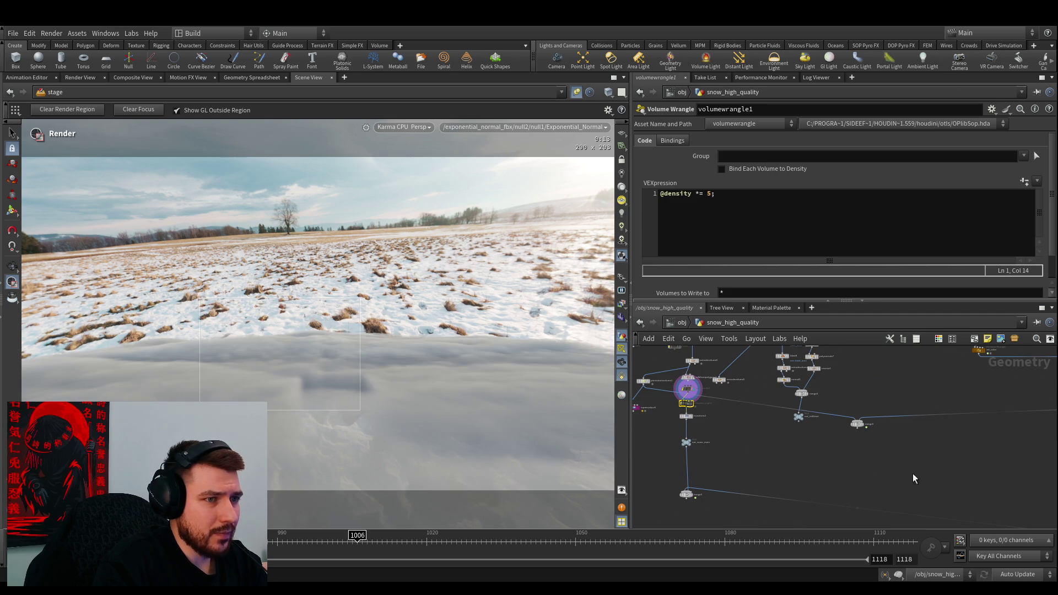
pyautogui.moveTo(867, 474); pyautogui.dragTo(878, 472, button='middle')
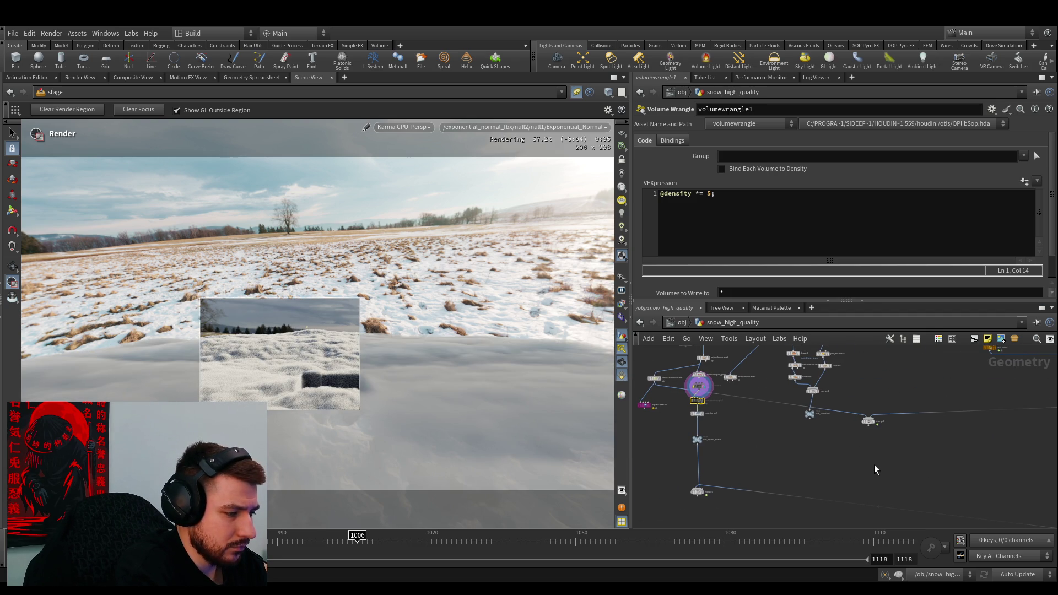
pyautogui.press('z')
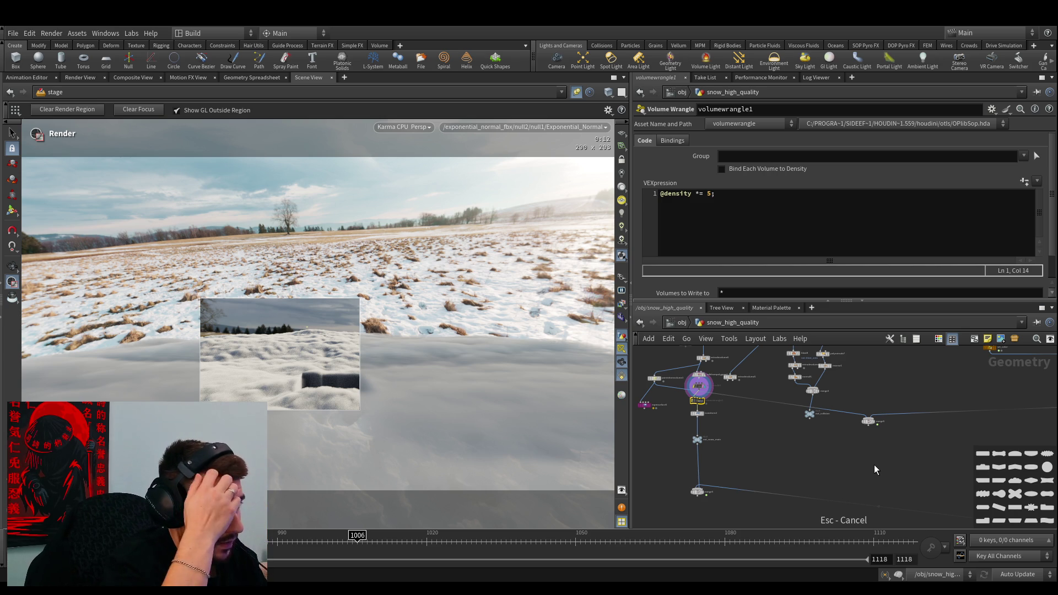
# Wire merge8's output into sceneimportcameras4's input in the /stage network
pyautogui.press('Escape')
pyautogui.scroll(3, 720, 453)
pyautogui.scroll(-3, 721, 446)
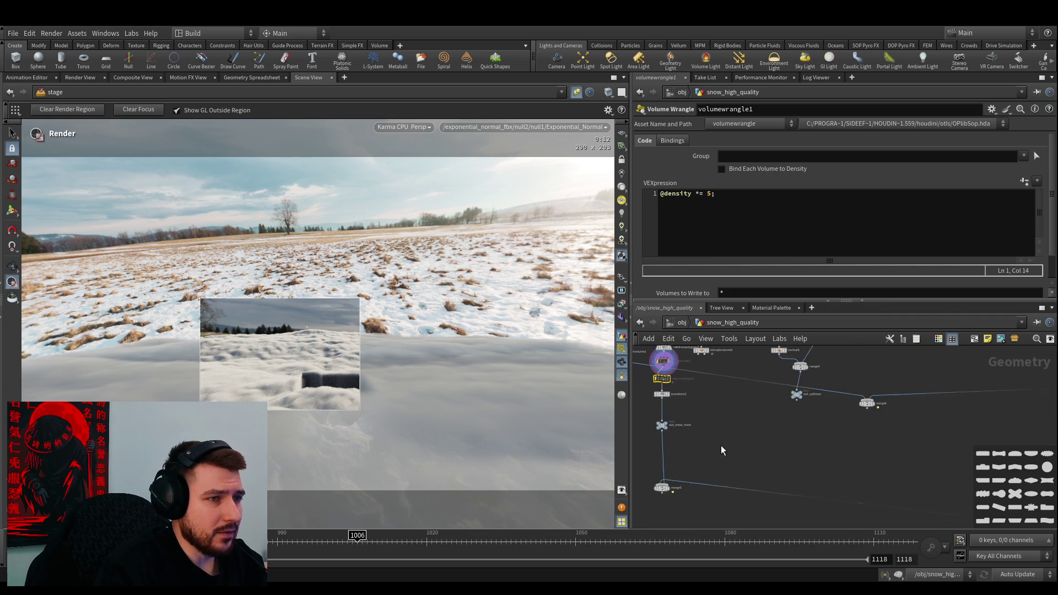
pyautogui.scroll(4, 762, 380)
pyautogui.click(670, 322)
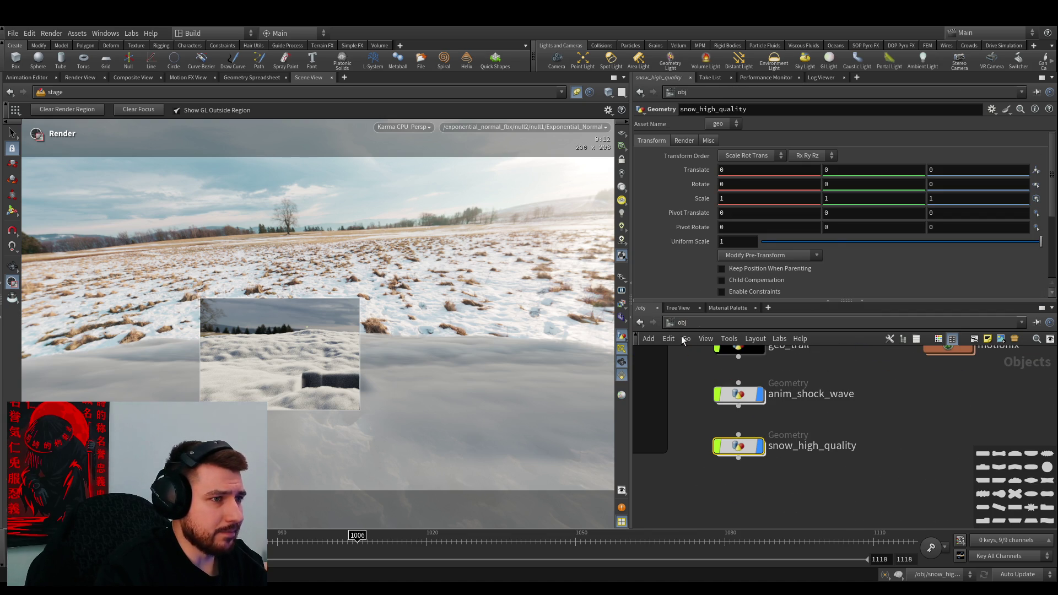
pyautogui.hotkey('alt', 'Left')
pyautogui.scroll(5, 789, 425)
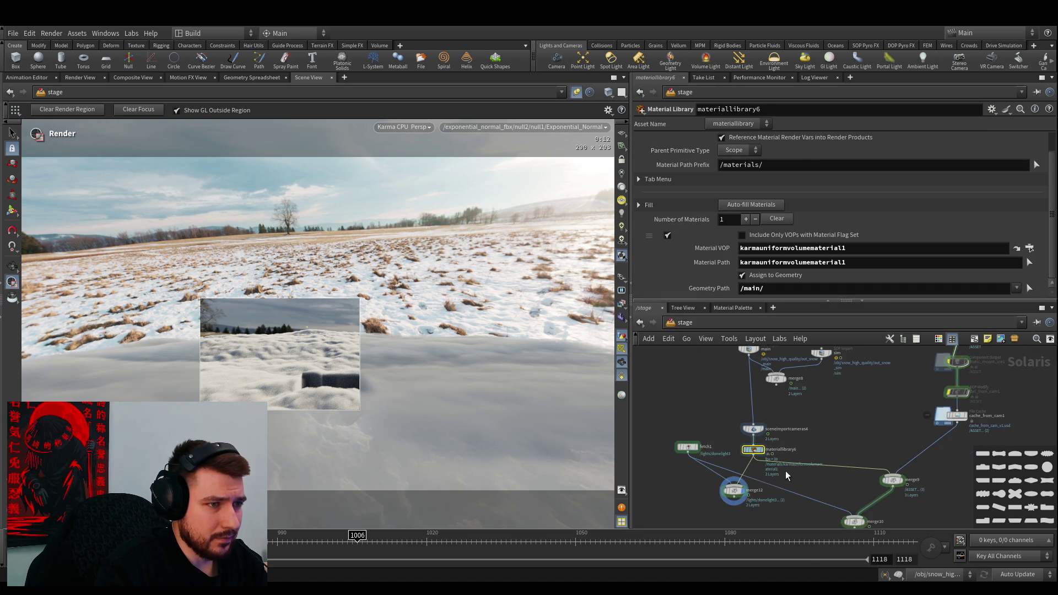
pyautogui.click(777, 375)
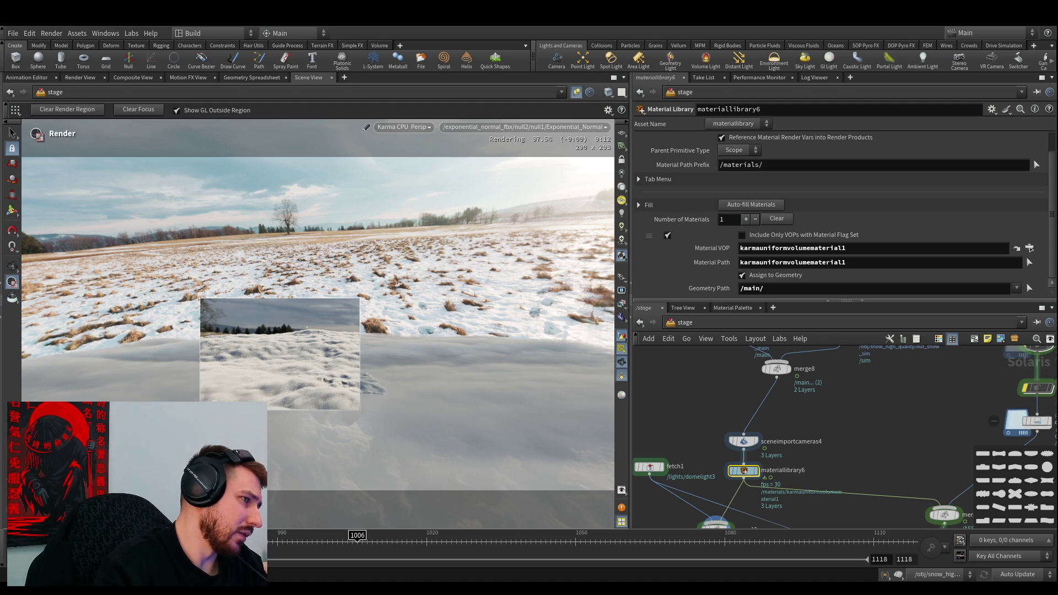
# Set kma_pyroshader1 Smoke Density Scale back from 255 to 1
pyautogui.doubleClick(744, 472)
pyautogui.doubleClick(778, 433)
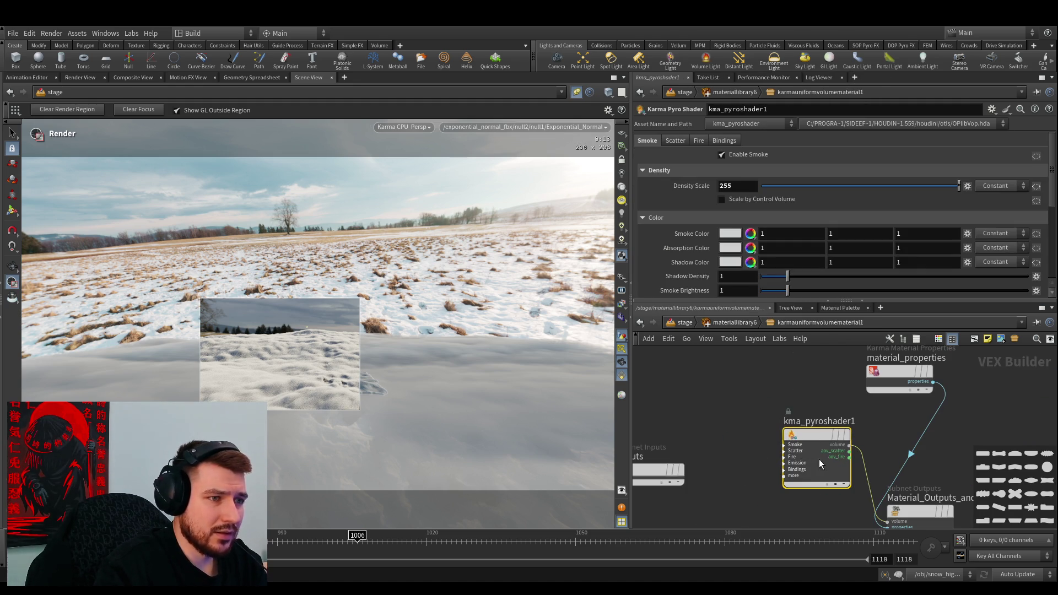
pyautogui.write('1')
pyautogui.click(700, 438)
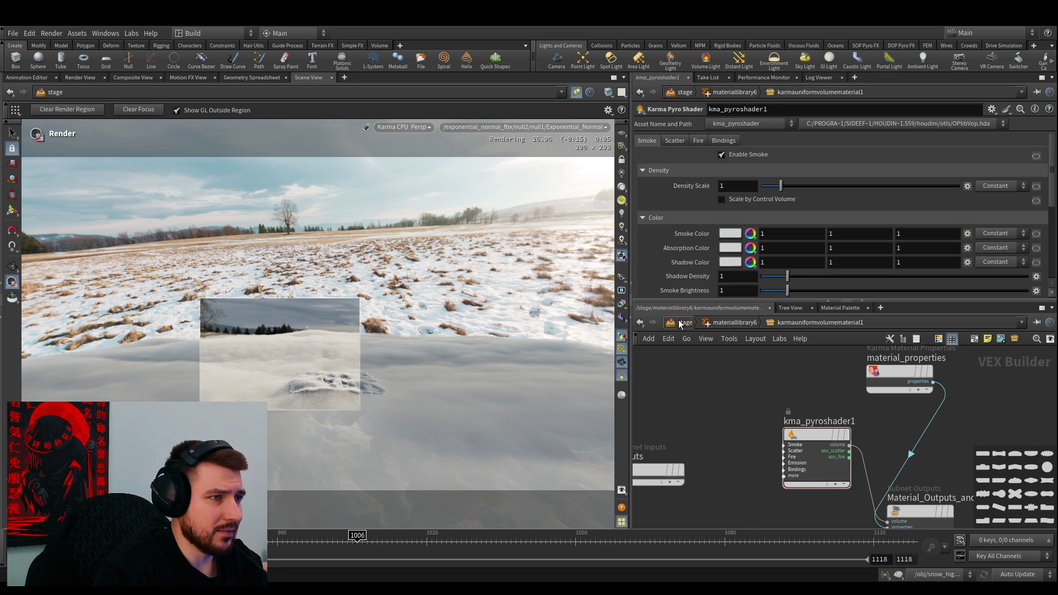
# Enter snow_high_quality and bring out_snow_sim and its neighbouring nodes into view
pyautogui.press('1')
pyautogui.press('2')
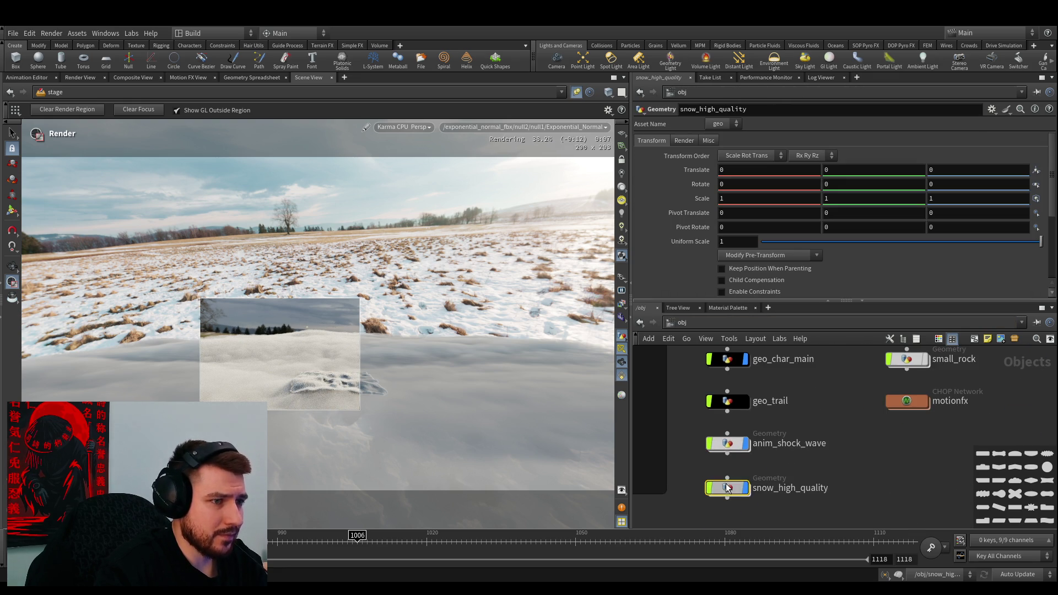
pyautogui.doubleClick(731, 486)
pyautogui.moveTo(780, 478); pyautogui.dragTo(774, 386, button='middle')
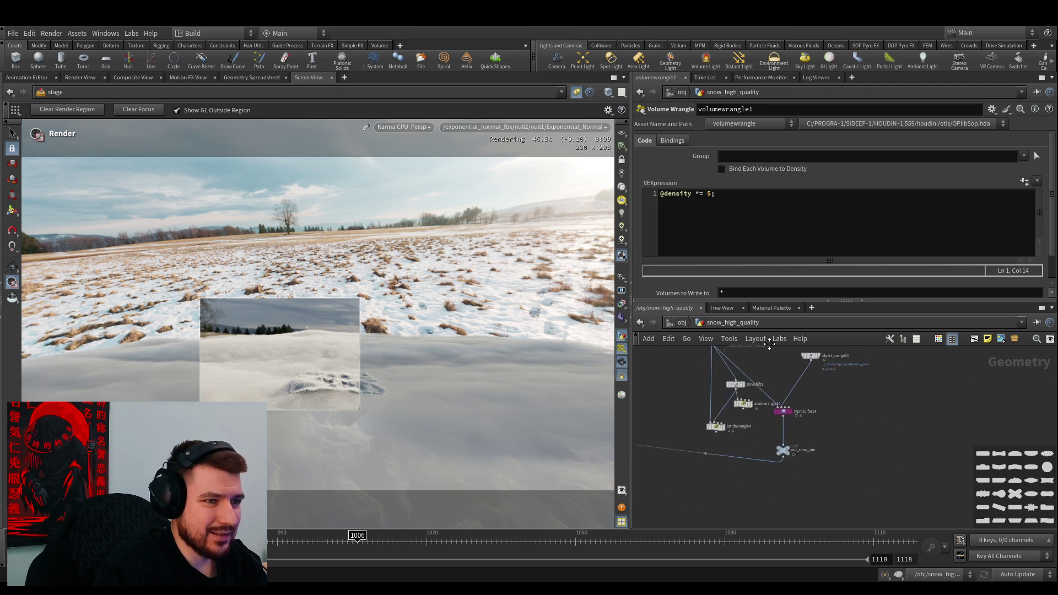
pyautogui.click(782, 449)
pyautogui.moveTo(785, 474)
pyautogui.mouseDown(button='middle')
pyautogui.moveTo(712, 443)
pyautogui.moveTo(881, 428)
pyautogui.moveTo(760, 449)
pyautogui.mouseUp(button='middle')
pyautogui.scroll(2, 732, 385)
# Shake convertvdb3 loose from the wrangle chain and drop it between mpmsurface4 and out_snow_sim
pyautogui.moveTo(737, 380); pyautogui.dragTo(904, 505)
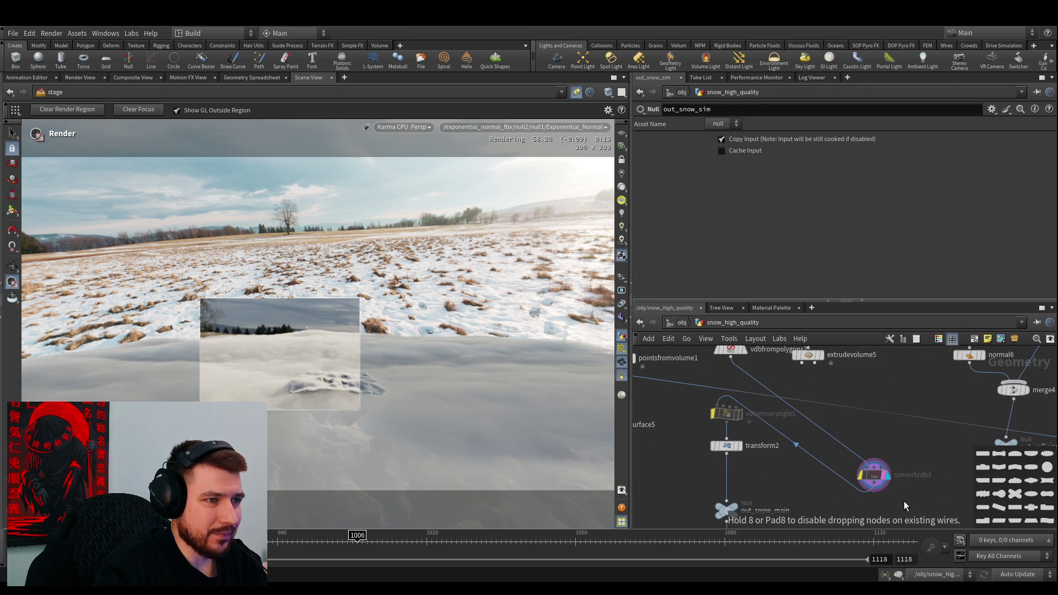
pyautogui.moveTo(902, 463); pyautogui.dragTo(900, 475)
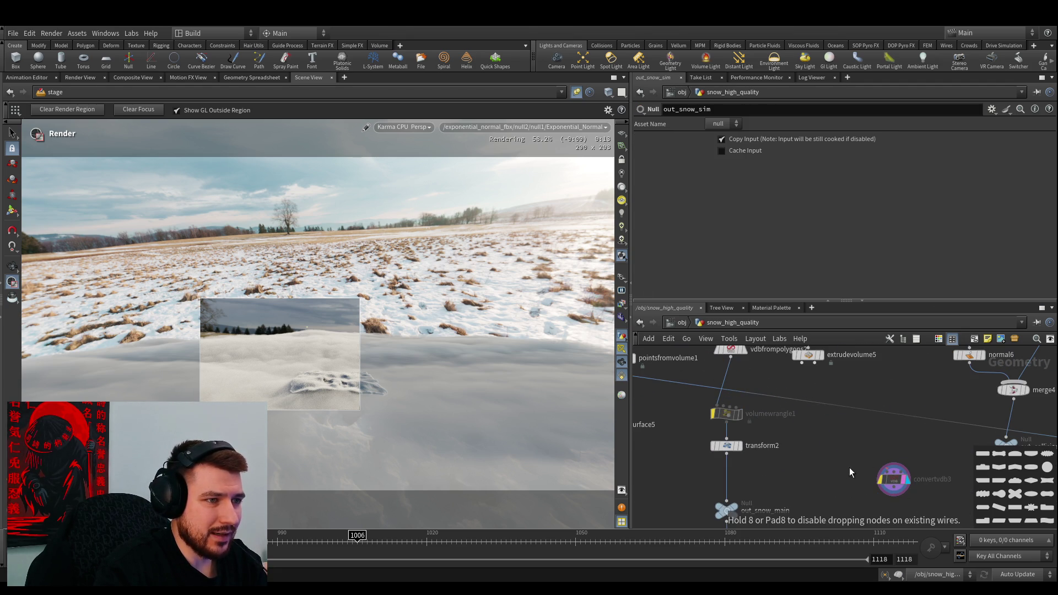
pyautogui.scroll(-4, 849, 468)
pyautogui.scroll(-3, 700, 412)
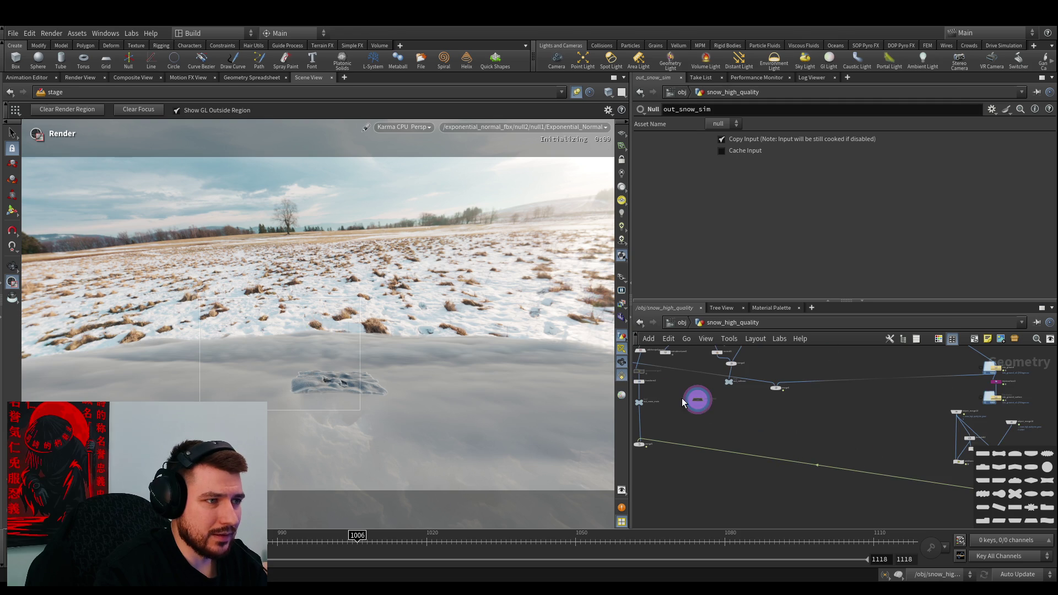
pyautogui.scroll(5, 891, 449)
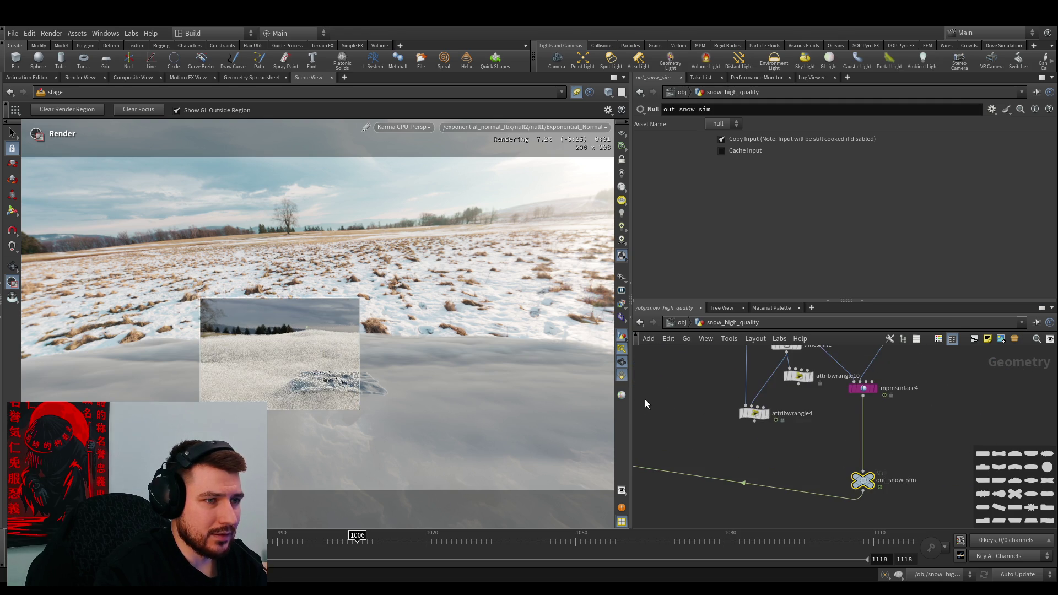
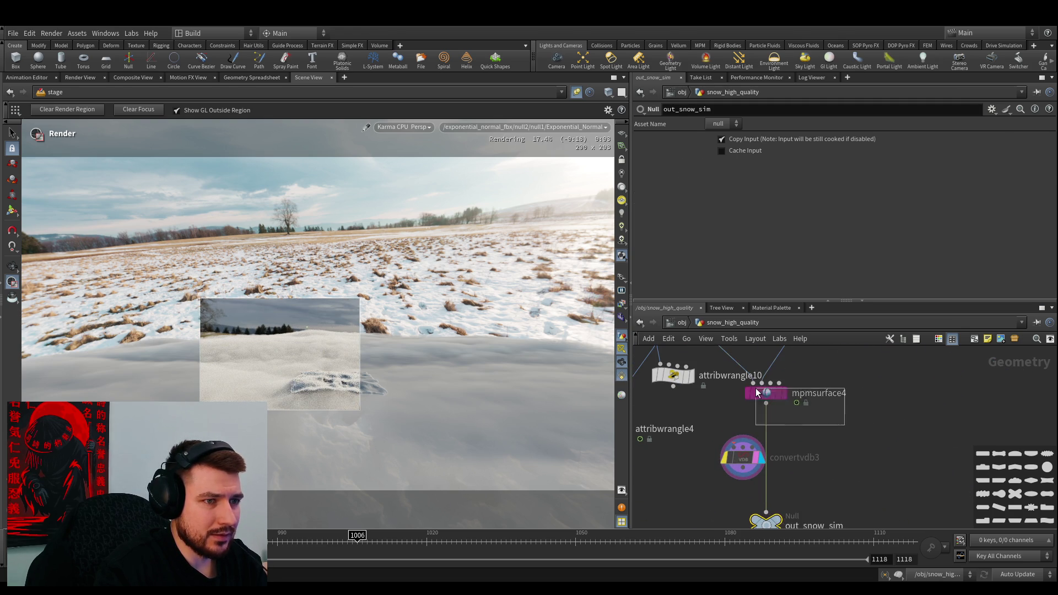
# Insert an MPM Surface node above convertvdb3 in the snow chain and set its density Multiplier to 1
pyautogui.click(757, 392)
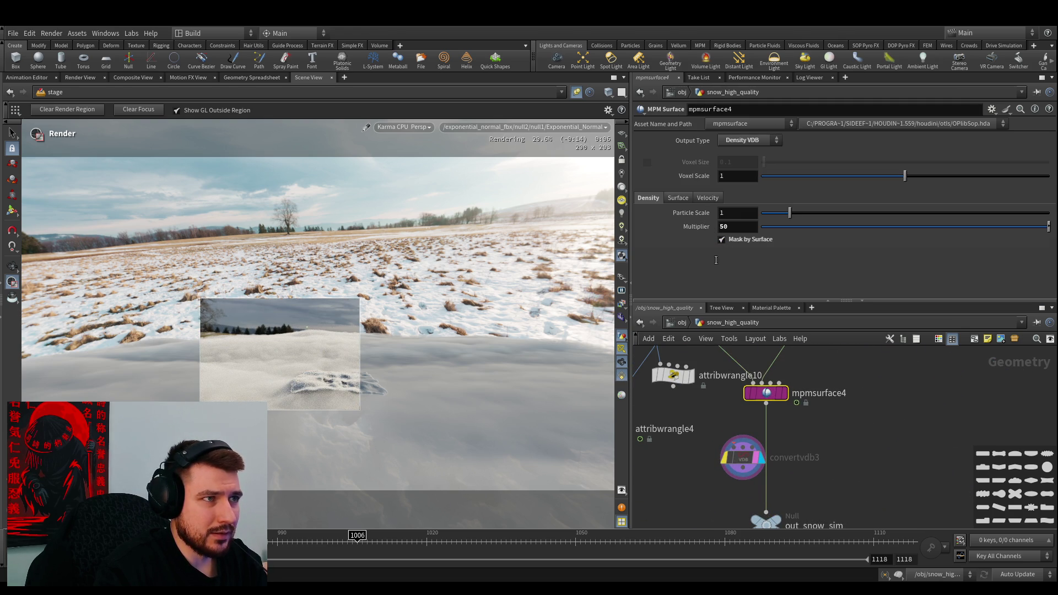
pyautogui.moveTo(742, 458)
pyautogui.mouseDown()
pyautogui.moveTo(770, 441)
pyautogui.moveTo(755, 441)
pyautogui.mouseUp()
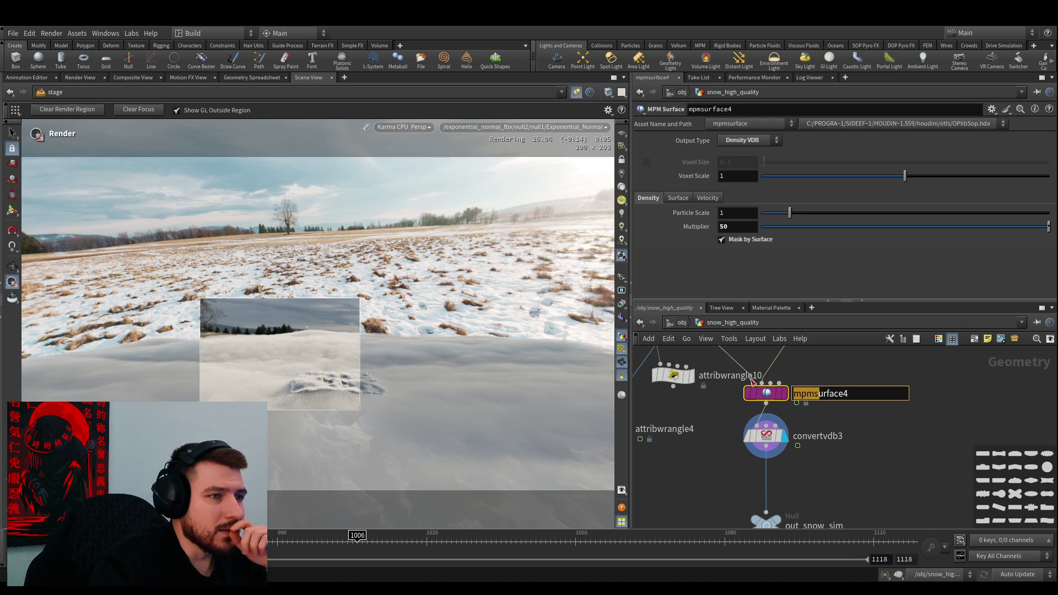
pyautogui.click(737, 225)
pyautogui.write('1')
pyautogui.press('Return')
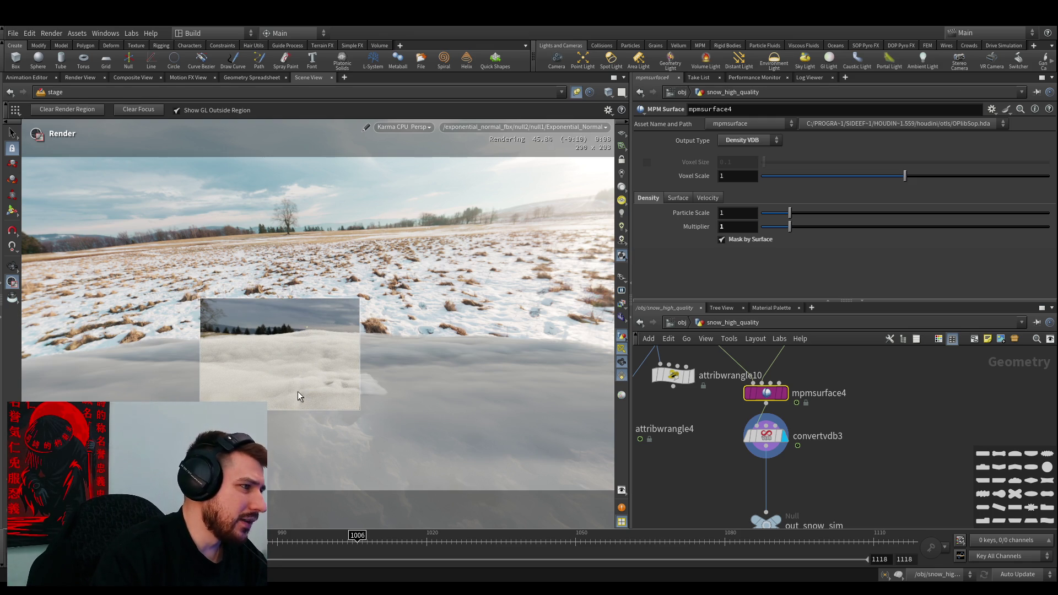
# Back in the stage network, connect merge9's output into merge12
pyautogui.press('1')
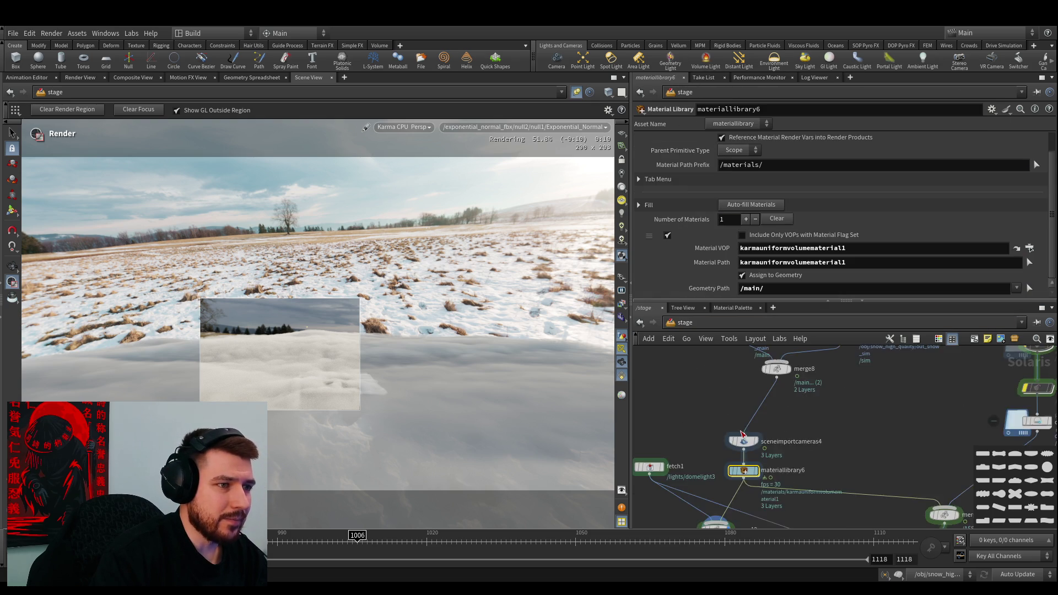
pyautogui.scroll(-3, 741, 433)
pyautogui.moveTo(690, 408)
pyautogui.mouseDown(button='middle')
pyautogui.moveTo(645, 443)
pyautogui.moveTo(697, 360)
pyautogui.mouseUp(button='middle')
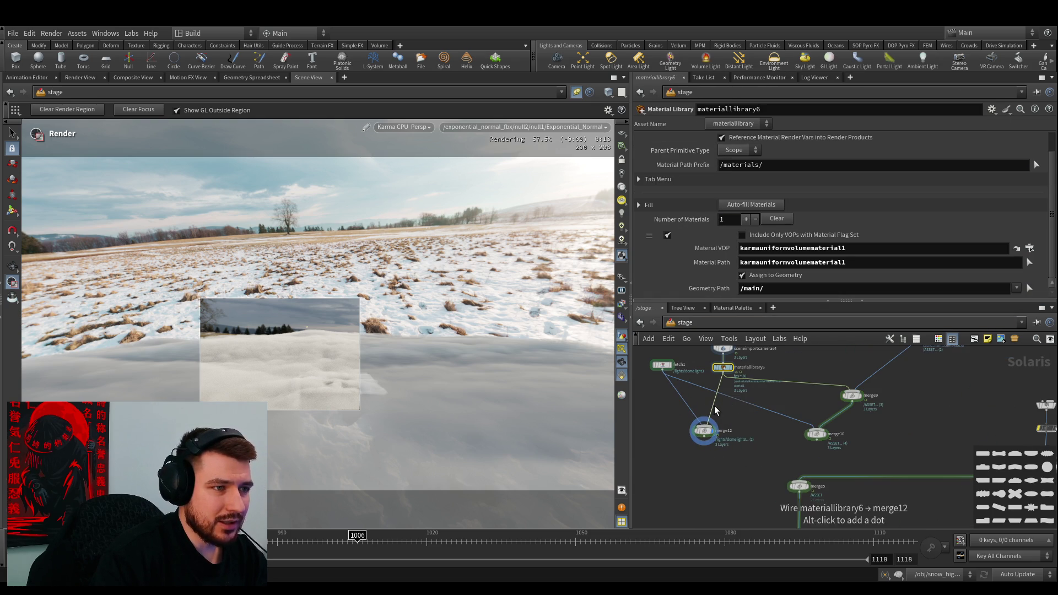
pyautogui.moveTo(715, 406); pyautogui.dragTo(852, 403)
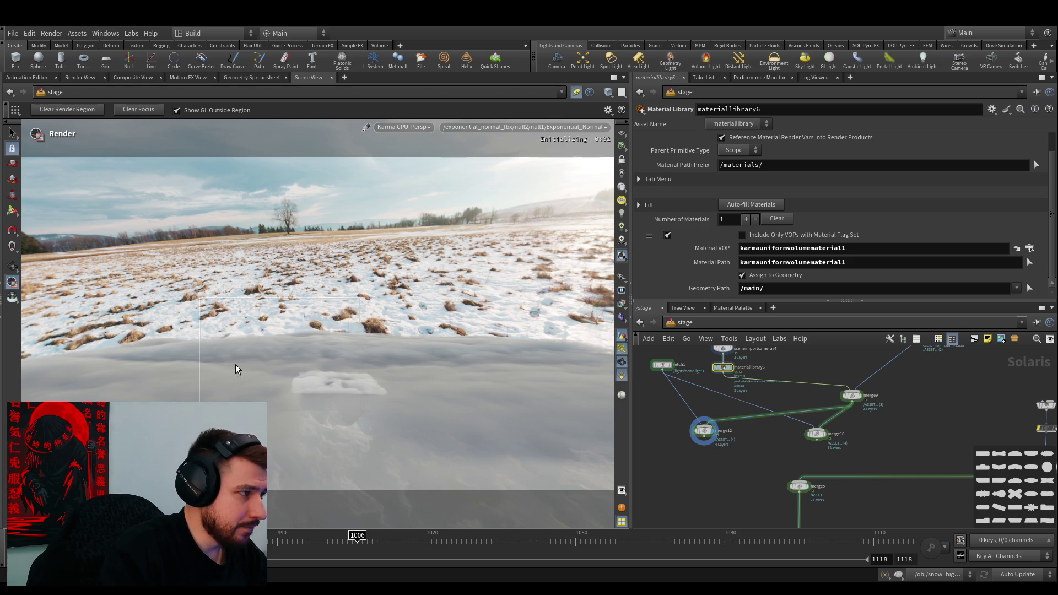
# Draw a Karma render region around the snow in the viewport
pyautogui.moveTo(235, 365); pyautogui.dragTo(115, 293)
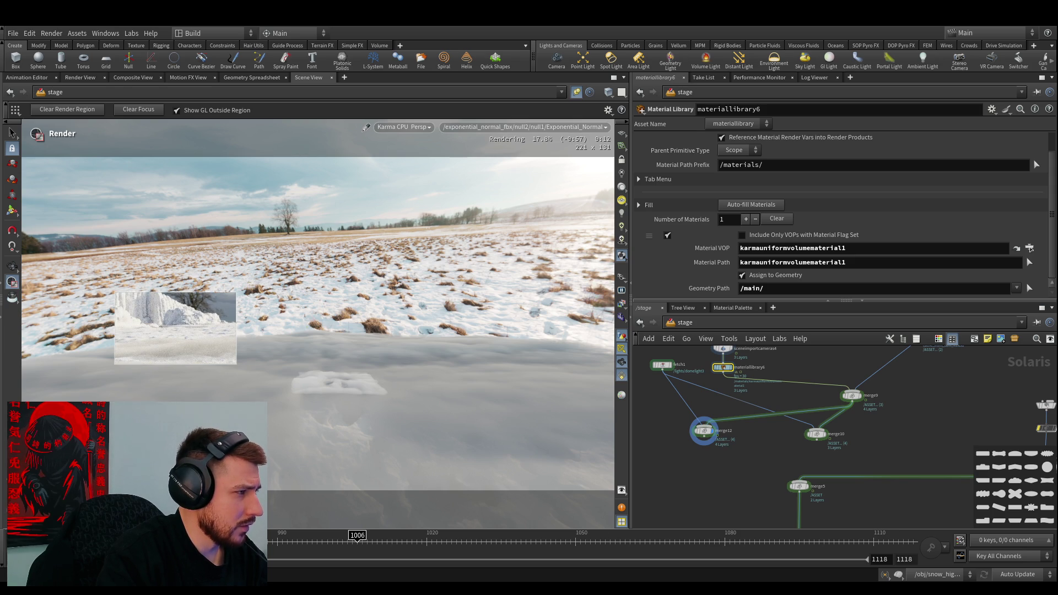
pyautogui.moveTo(37, 295); pyautogui.dragTo(240, 401)
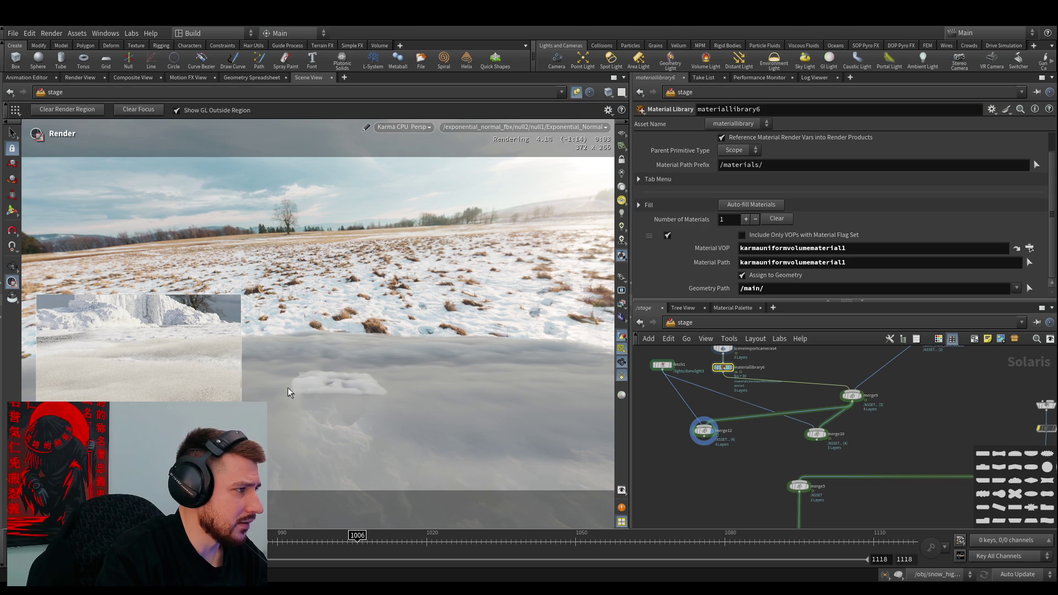
pyautogui.moveTo(241, 388); pyautogui.dragTo(54, 319)
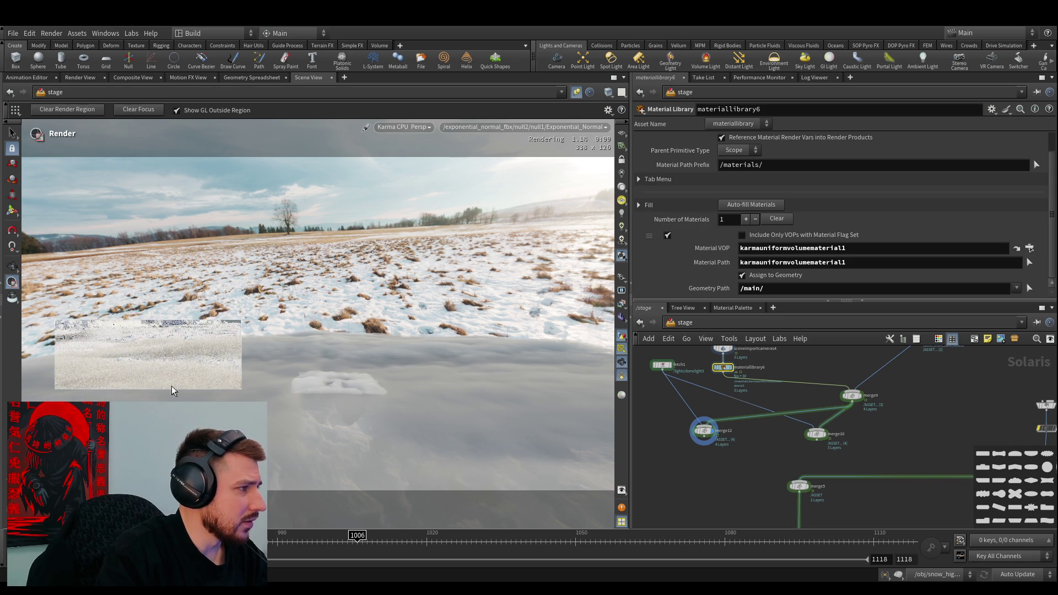
pyautogui.scroll(2, 741, 418)
pyautogui.scroll(5, 716, 358)
# Inside karmauniformvolumematerial1, set the pyro shader's Density Scale to 15
pyautogui.doubleClick(717, 371)
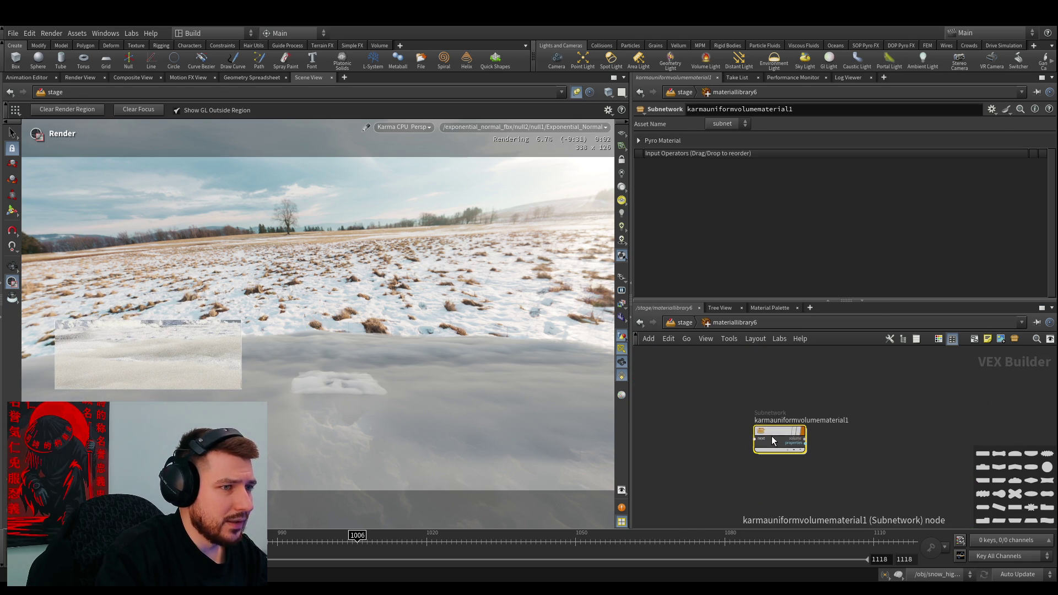
pyautogui.doubleClick(771, 436)
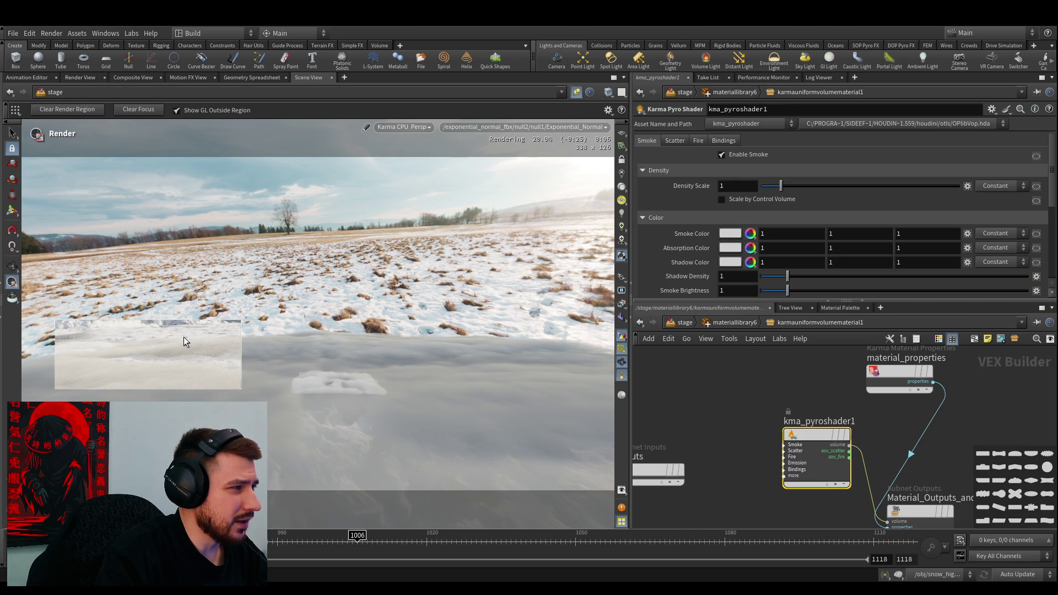
pyautogui.click(737, 186)
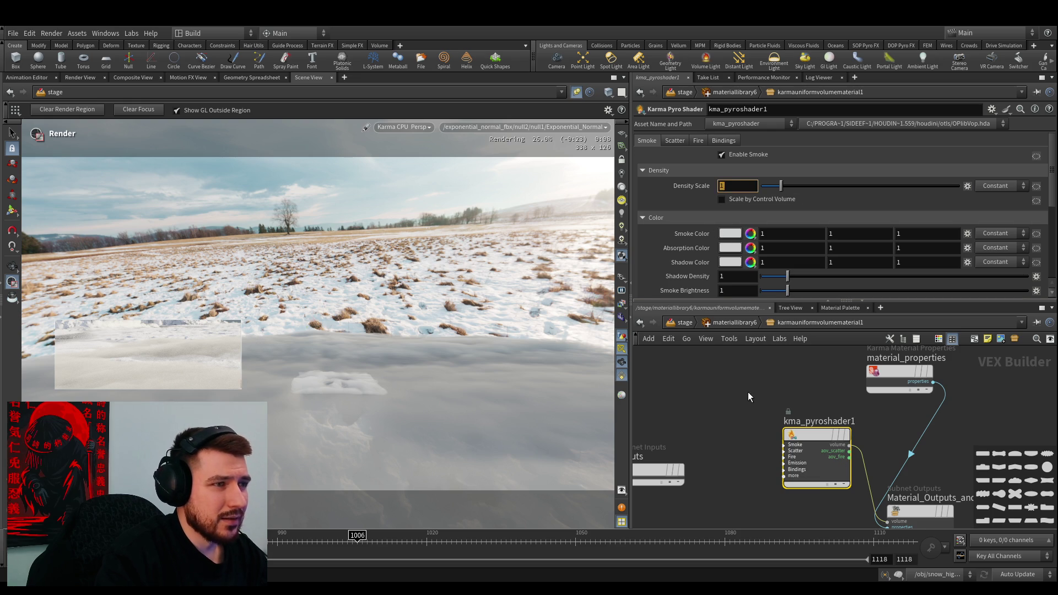
pyautogui.write('25')
pyautogui.press('Return')
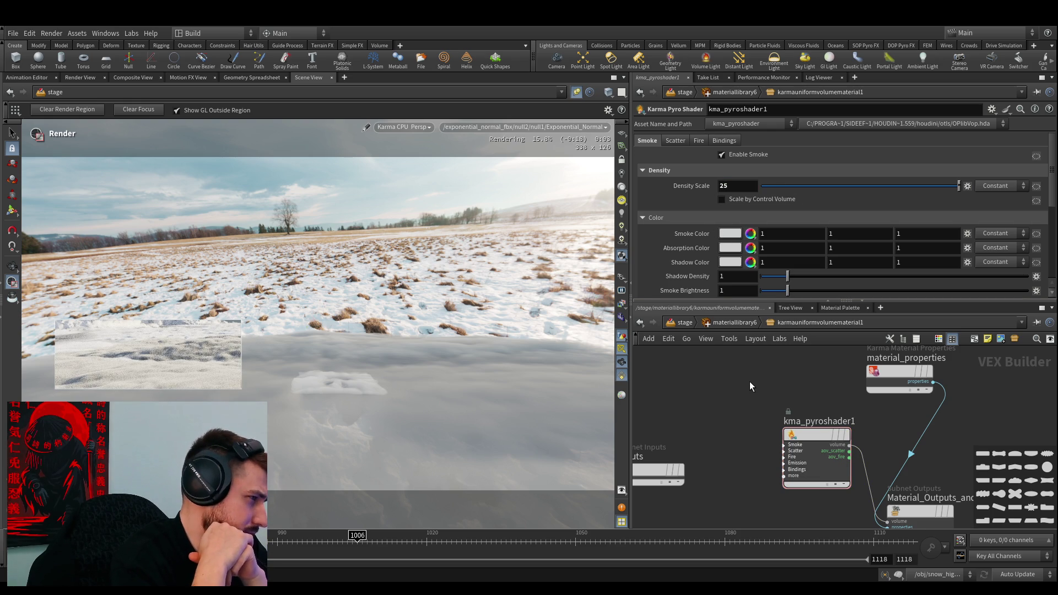
pyautogui.doubleClick(738, 186)
pyautogui.write('15')
pyautogui.press('Return')
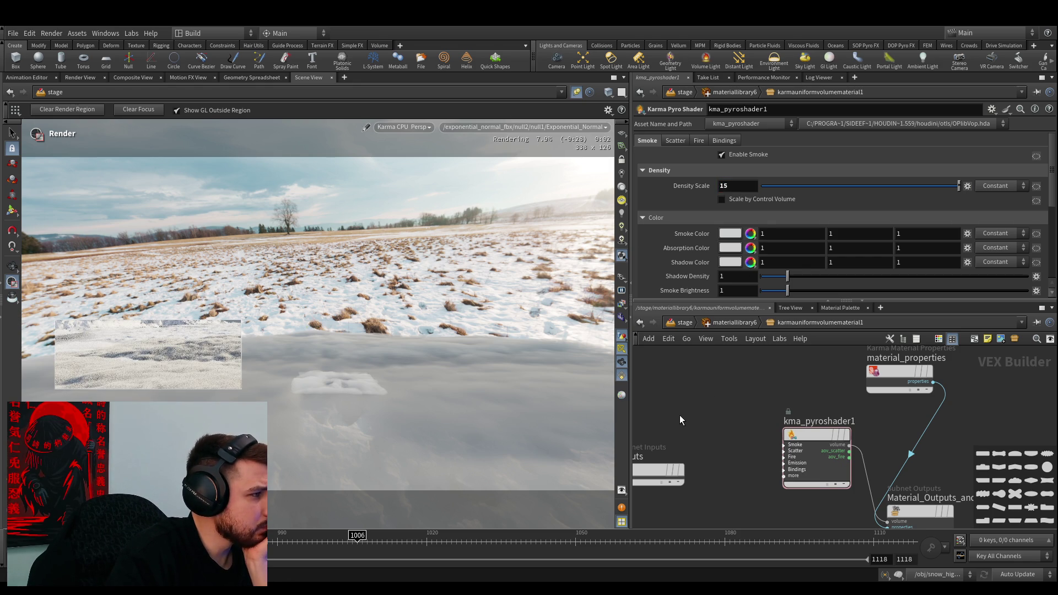
# Set the pyro shader's Smoke Brightness to 25
pyautogui.scroll(-3, 703, 254)
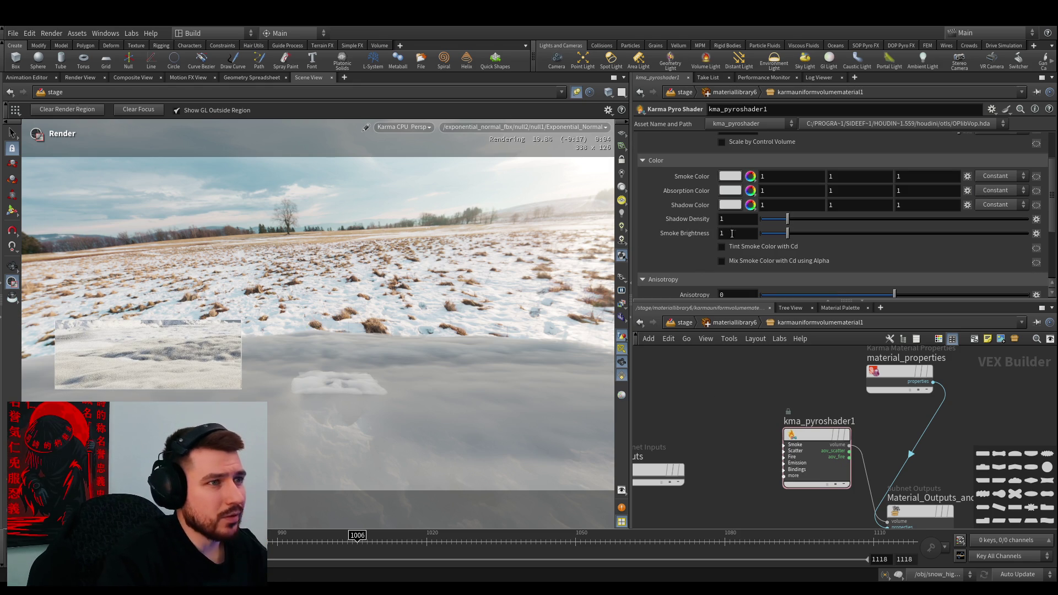
pyautogui.write('5')
pyautogui.press('Return')
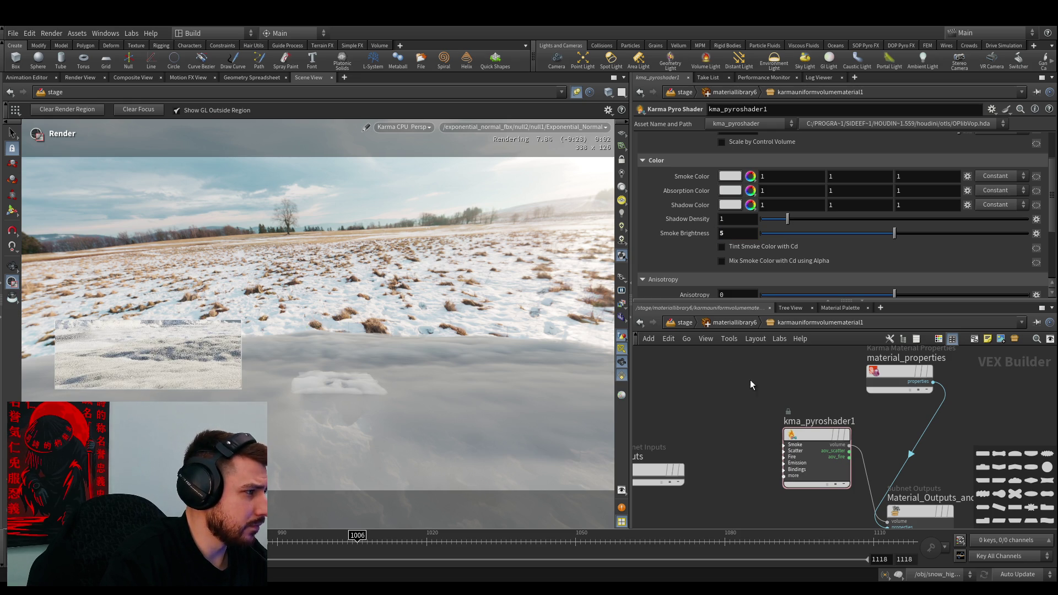
pyautogui.doubleClick(738, 232)
pyautogui.write('25')
pyautogui.press('Return')
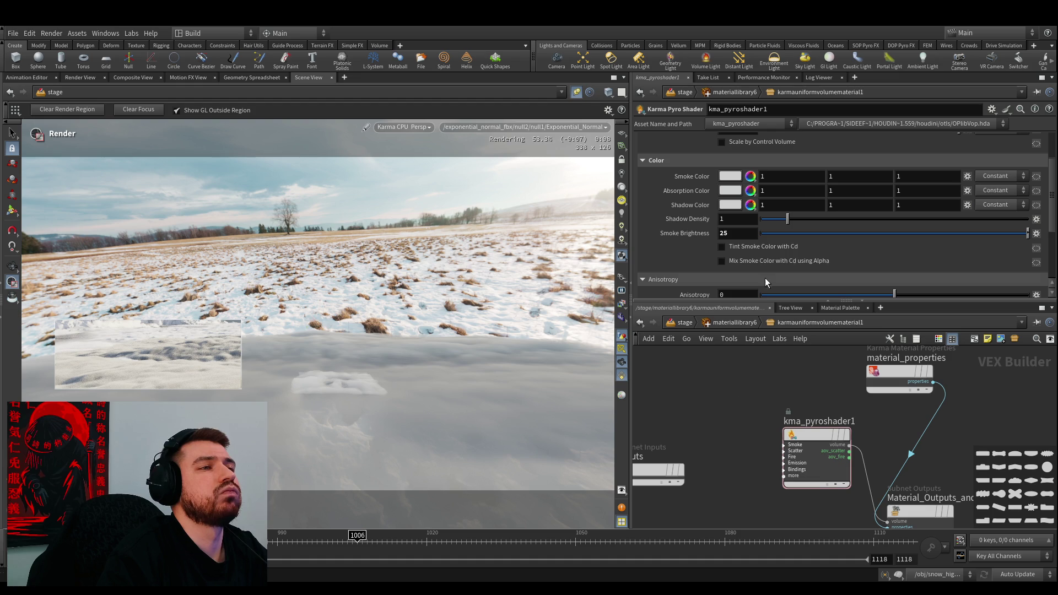
# Drop kma_pyroshader1's Shadow Density slider to about 0.17
pyautogui.click(766, 220)
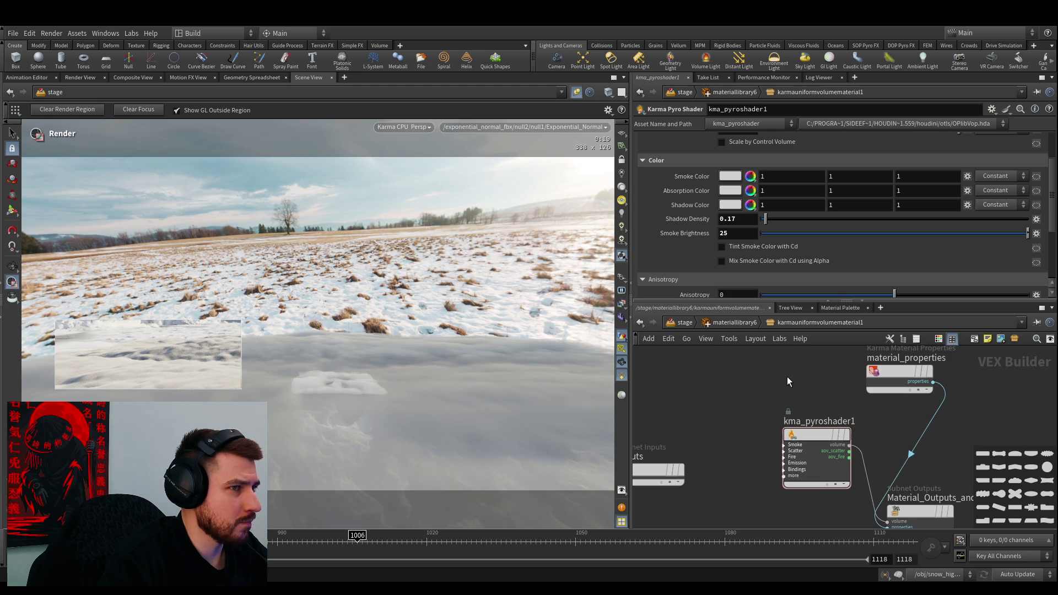
pyautogui.scroll(2, 699, 233)
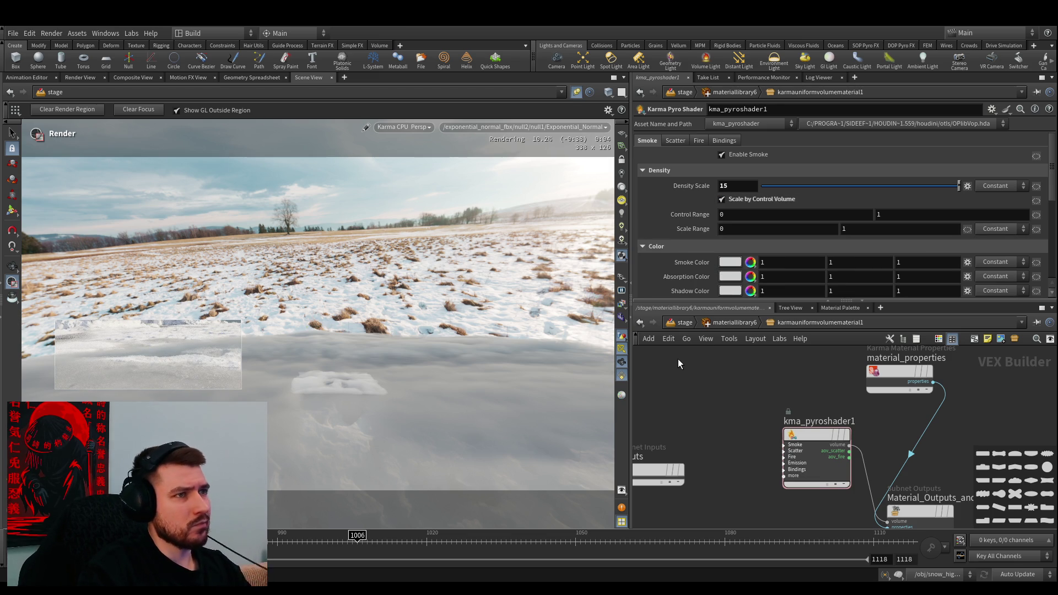
# Turn off Scale by Control Volume, set Anisotropy to -1, and widen the render view
pyautogui.click(745, 201)
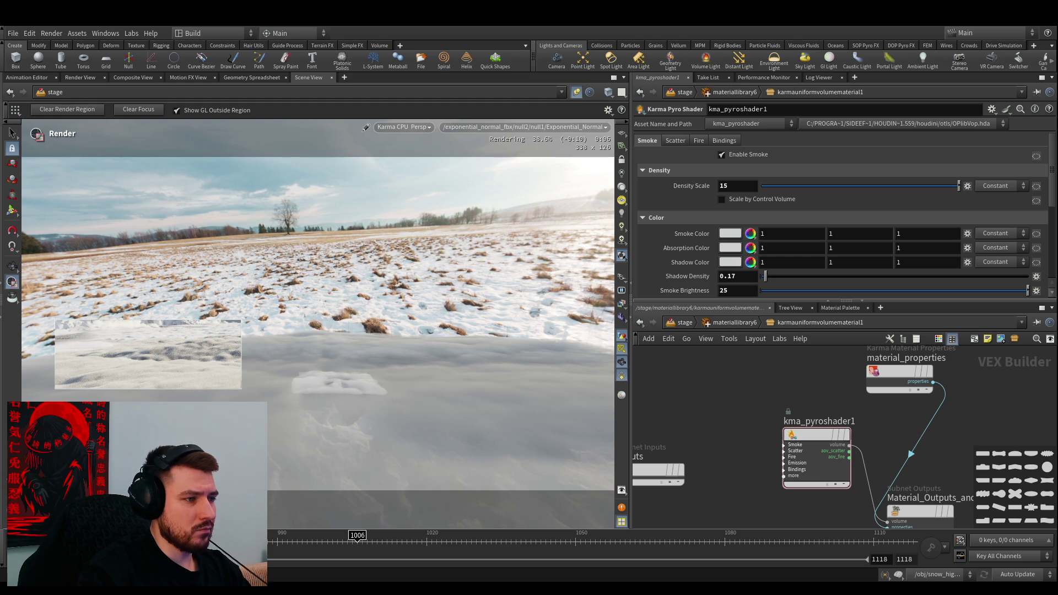
pyautogui.moveTo(696, 388); pyautogui.dragTo(702, 408, button='middle')
pyautogui.scroll(-5, 709, 278)
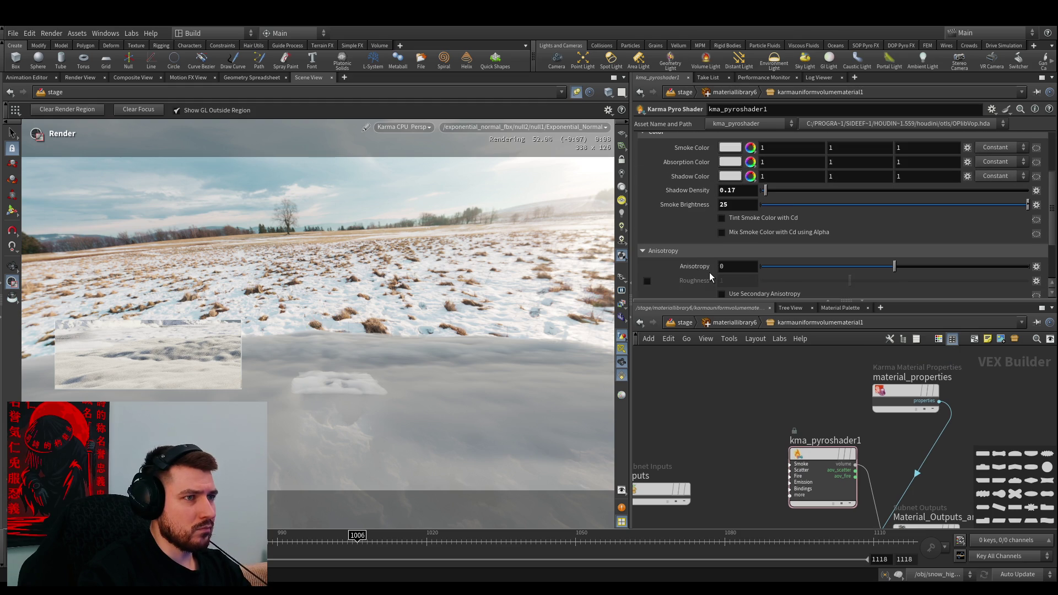
pyautogui.scroll(-1, 709, 277)
pyautogui.click(763, 194)
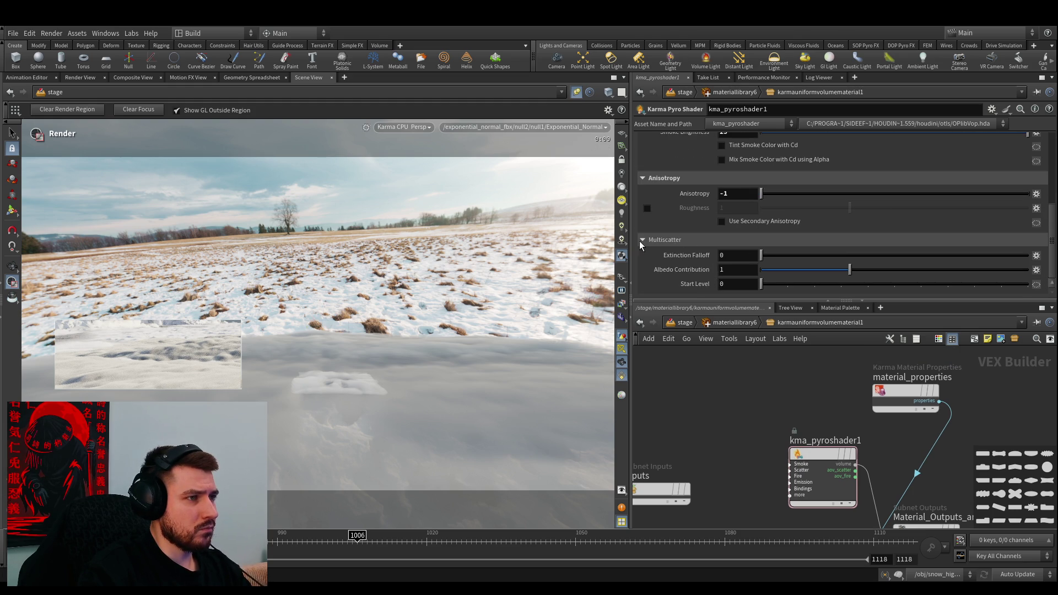
pyautogui.moveTo(629, 244); pyautogui.dragTo(708, 248)
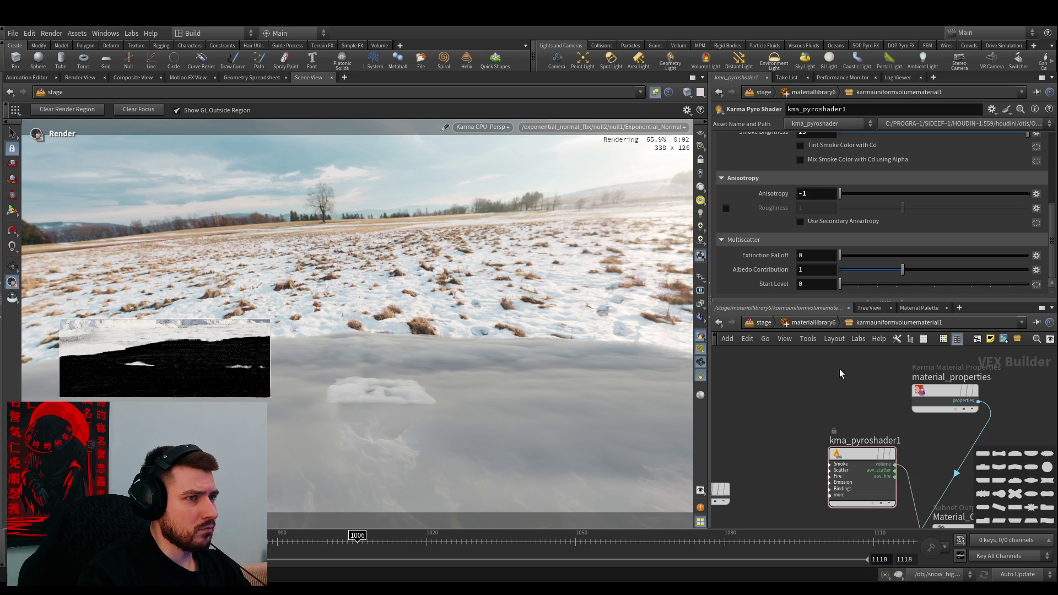
# Raise the pyro shader's Anisotropy to about 0.93
pyautogui.click(1021, 194)
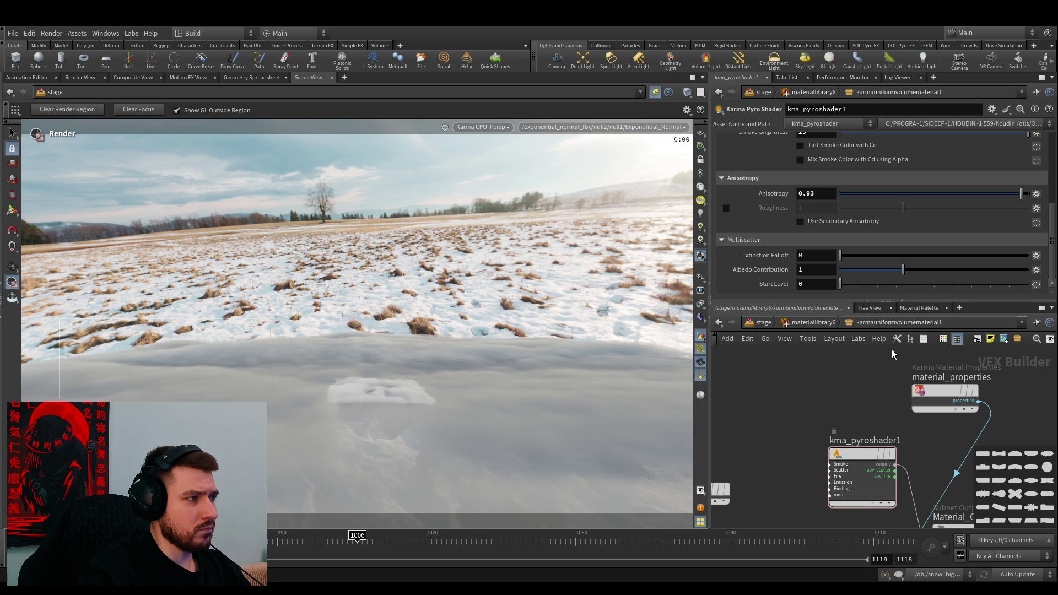
pyautogui.moveTo(866, 457)
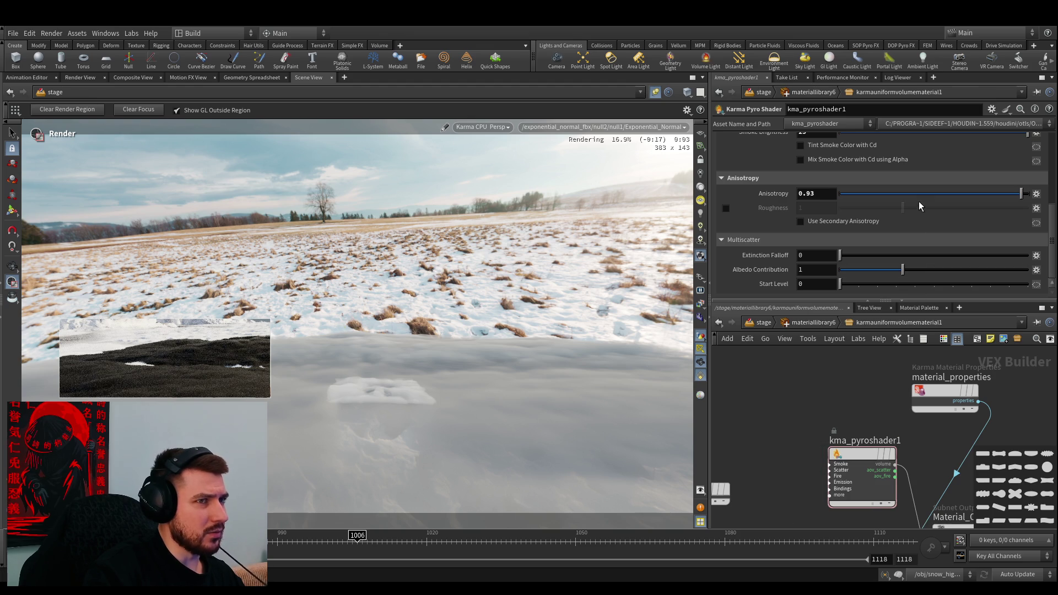
pyautogui.scroll(5, 795, 227)
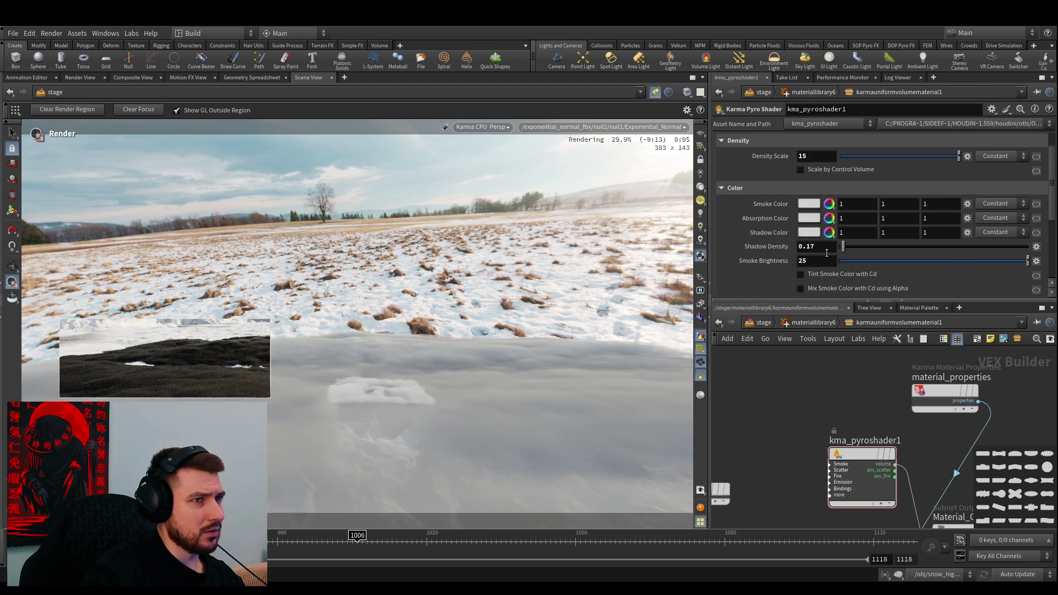
# Set Smoke Brightness, Shadow Density and Density Scale each to 1
pyautogui.doubleClick(813, 261)
pyautogui.write('1')
pyautogui.press('Return')
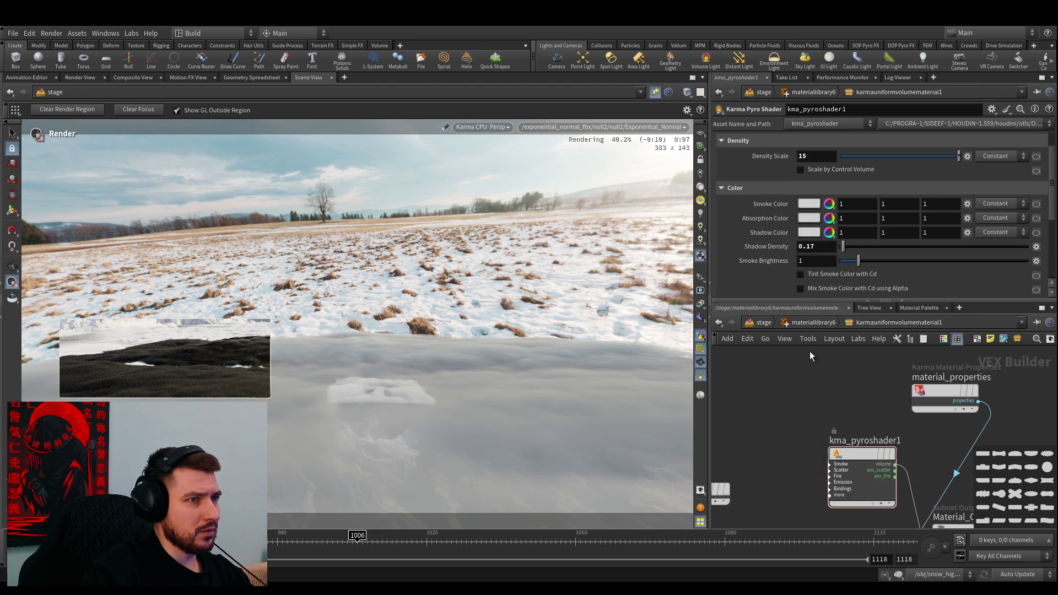
pyautogui.doubleClick(819, 247)
pyautogui.write('1')
pyautogui.press('Return')
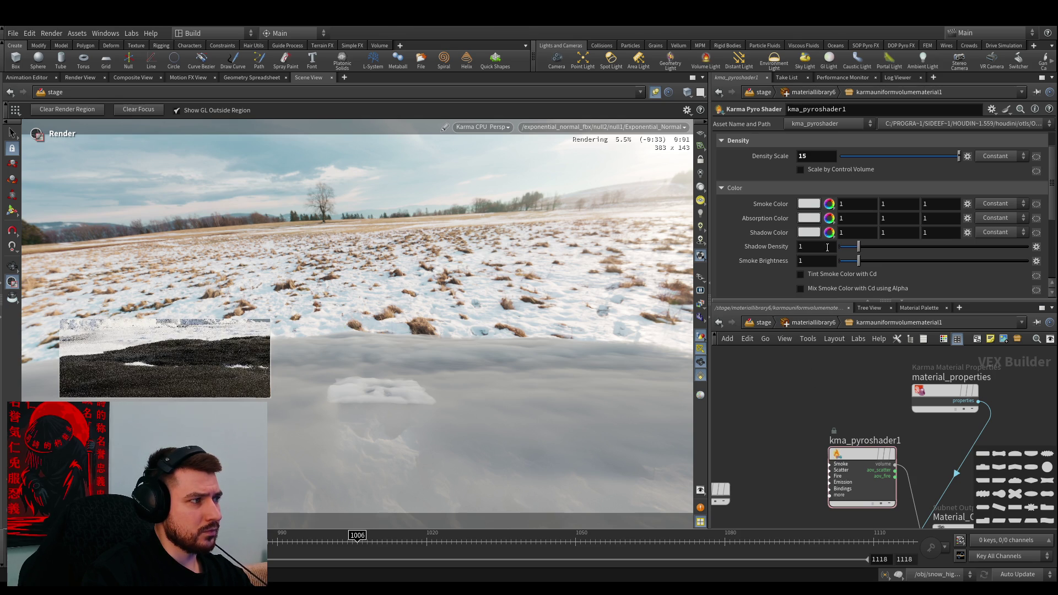
pyautogui.doubleClick(816, 156)
pyautogui.write('1')
pyautogui.press('Return')
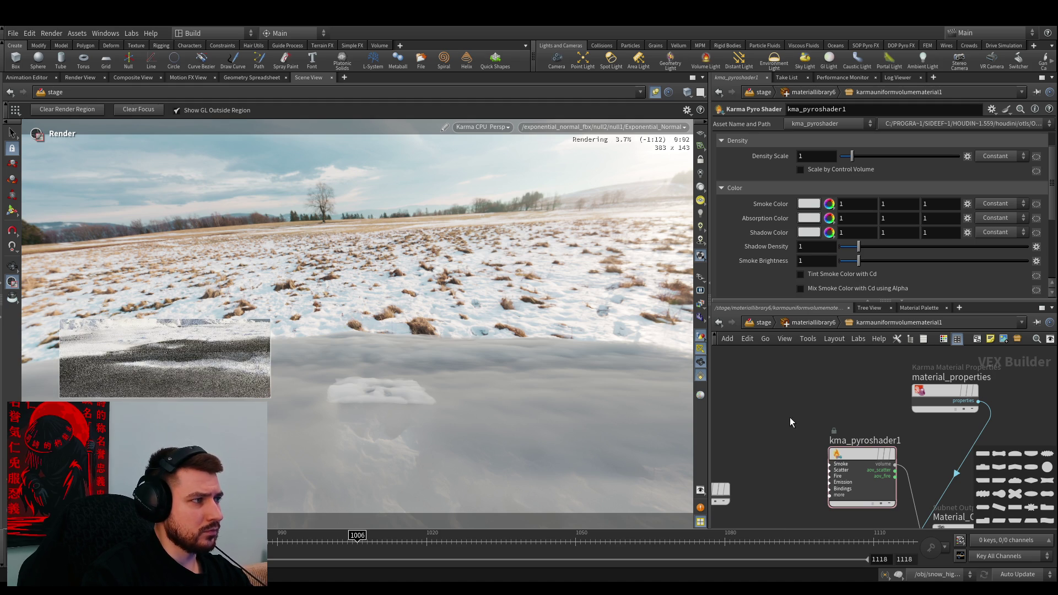
# Raise the pyro shader's Density Scale to 5
pyautogui.doubleClick(801, 157)
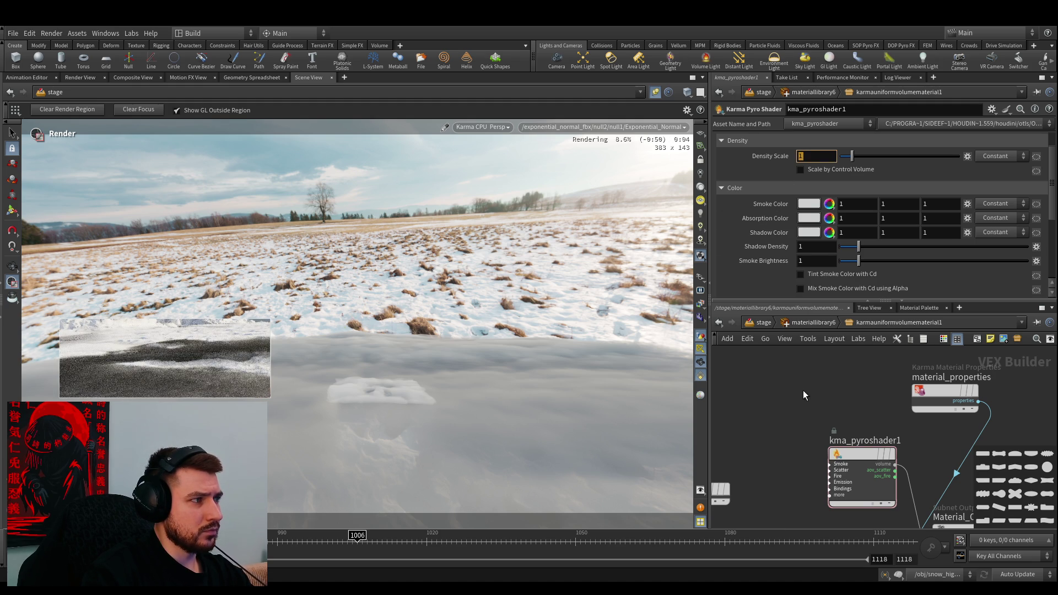
pyautogui.write('5')
pyautogui.press('Return')
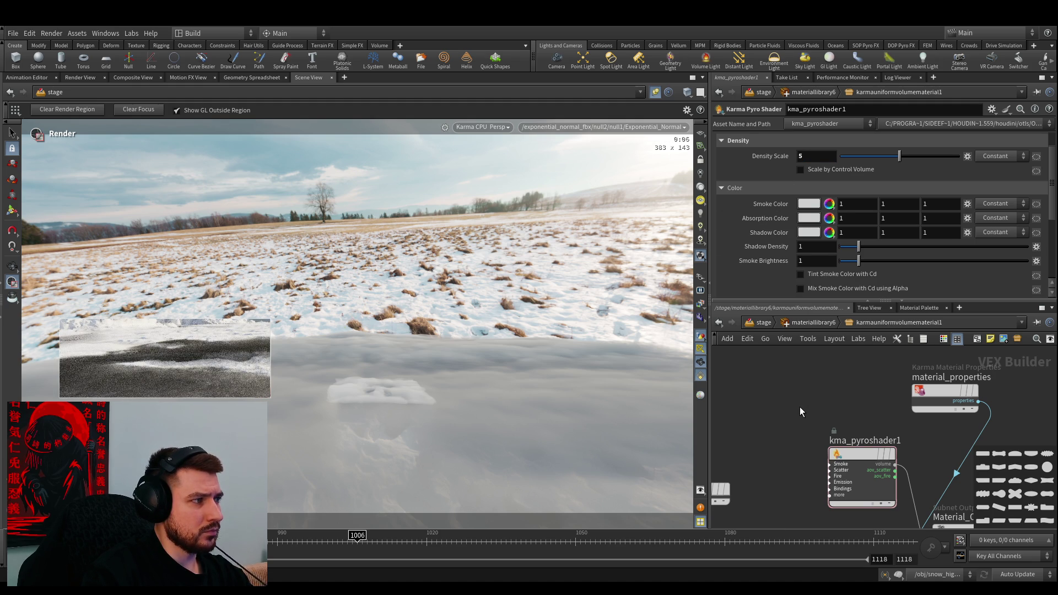
# Lower Anisotropy from 0.93 to about -0.06
pyautogui.scroll(-3, 803, 230)
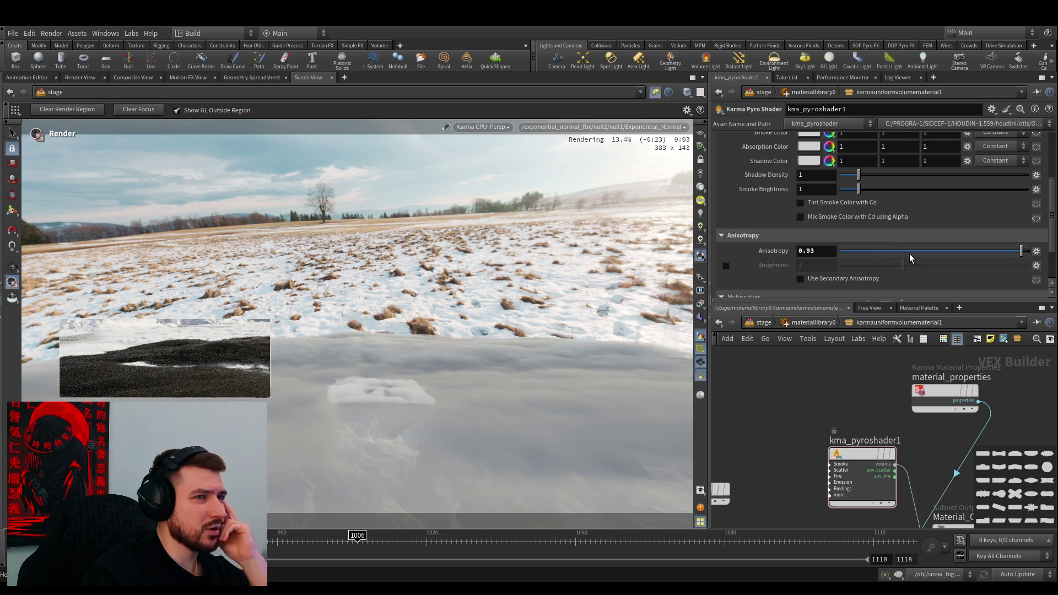
pyautogui.moveTo(910, 255); pyautogui.dragTo(926, 261)
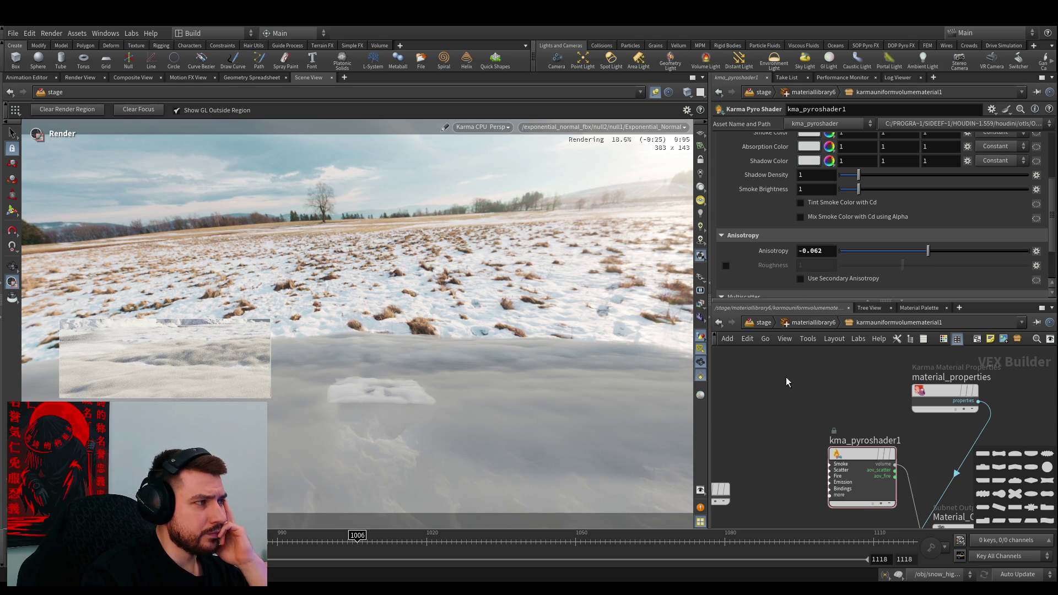
pyautogui.scroll(-3, 743, 281)
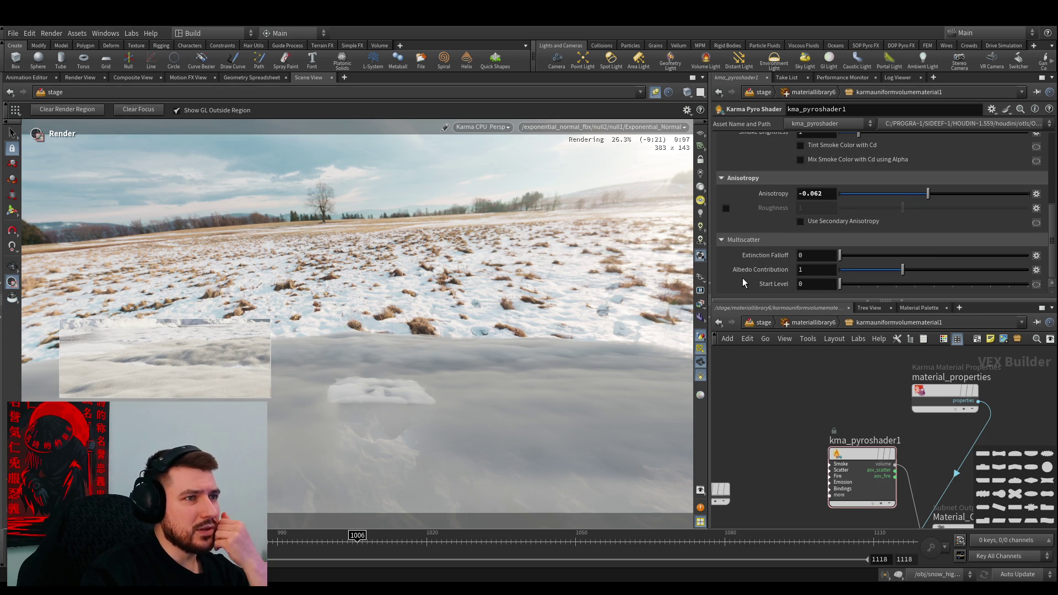
pyautogui.click(884, 255)
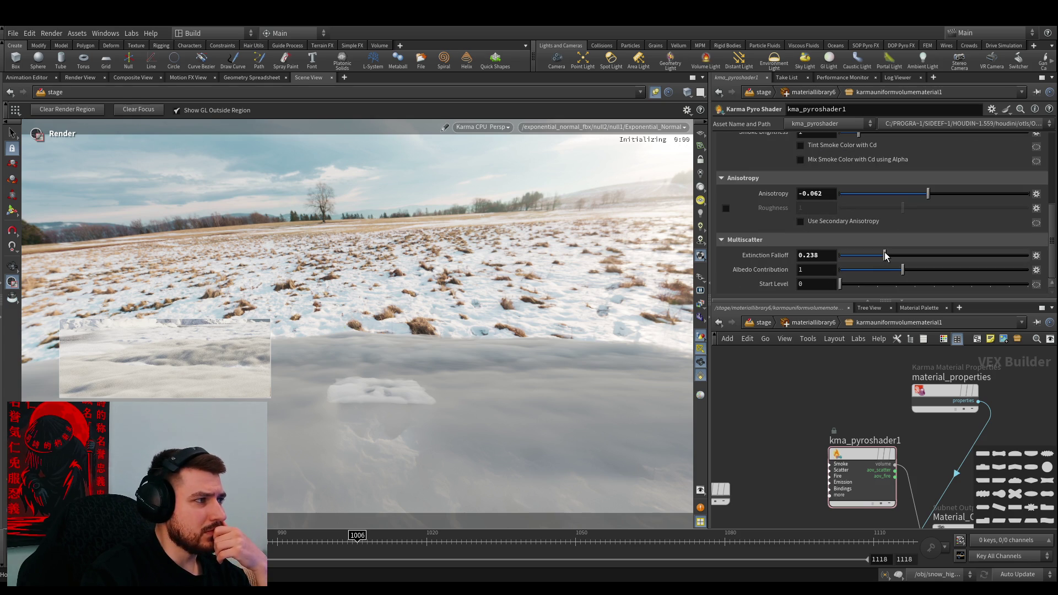
# Set Extinction Falloff to 0.607 and Albedo Contribution to 2.375, and clear the render region
pyautogui.moveTo(884, 255); pyautogui.dragTo(955, 256)
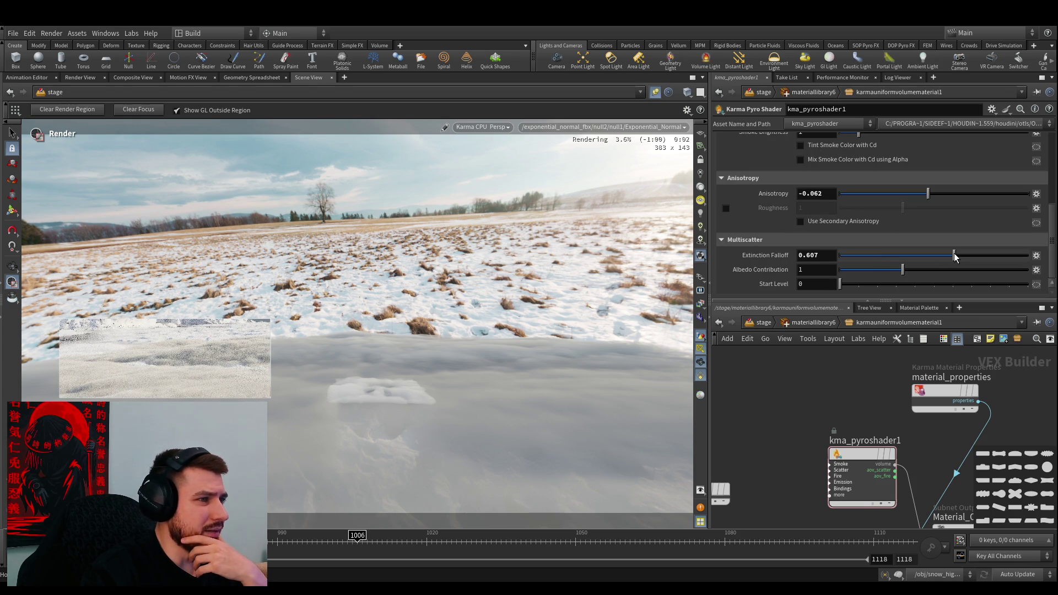
pyautogui.click(936, 274)
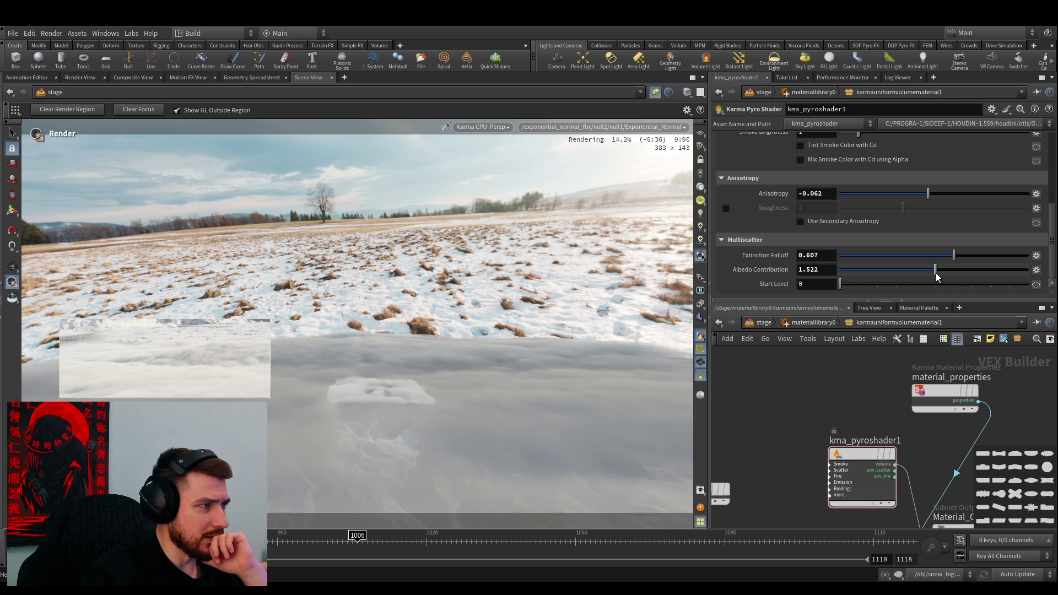
pyautogui.click(99, 110)
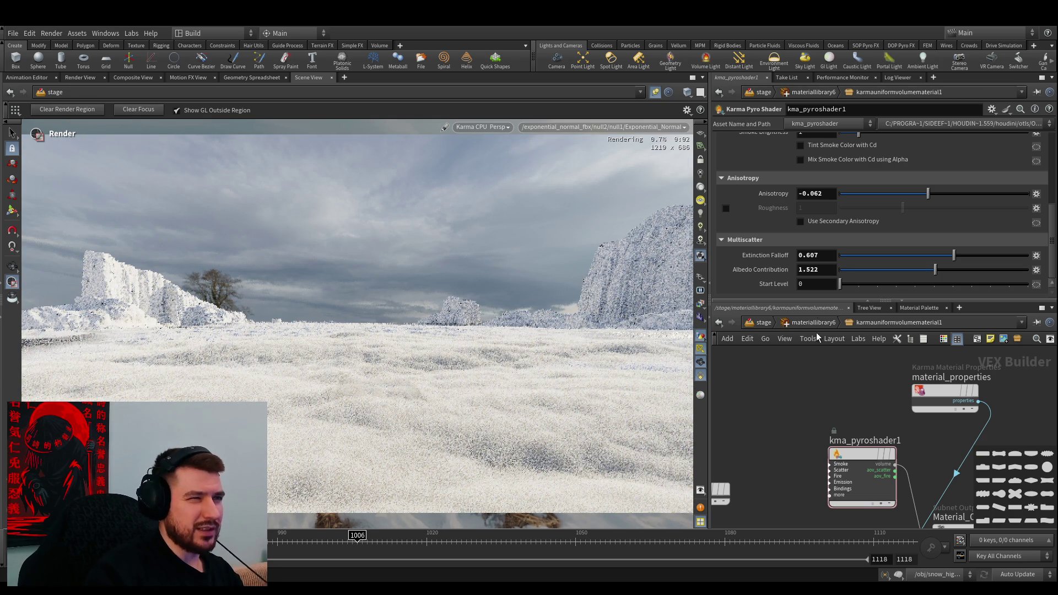
pyautogui.click(988, 274)
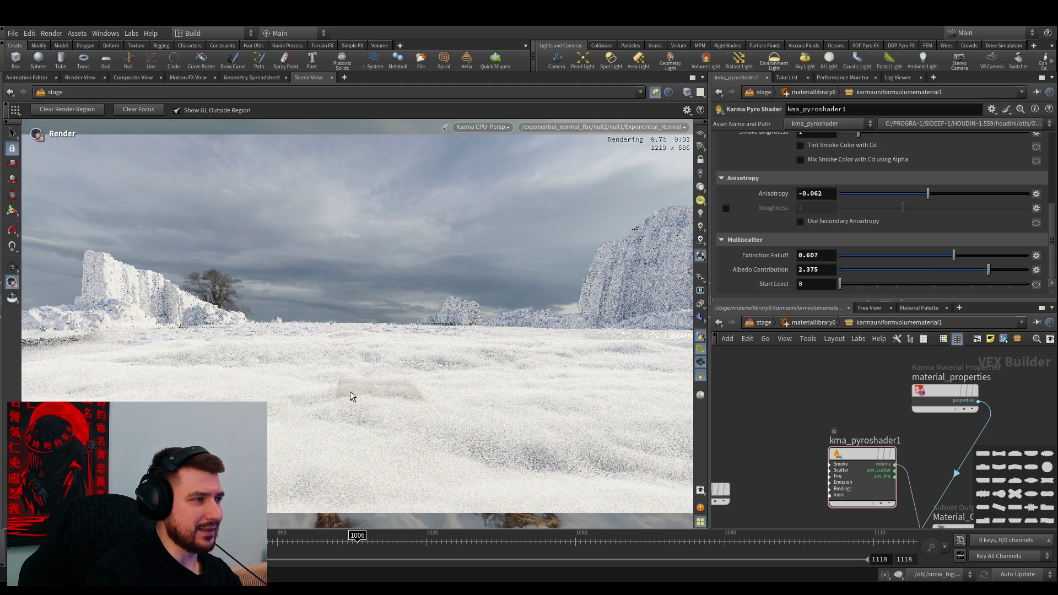
pyautogui.scroll(8, 789, 240)
# Change kma_pyroshader1's Density Scale from 5 to 15
pyautogui.click(818, 189)
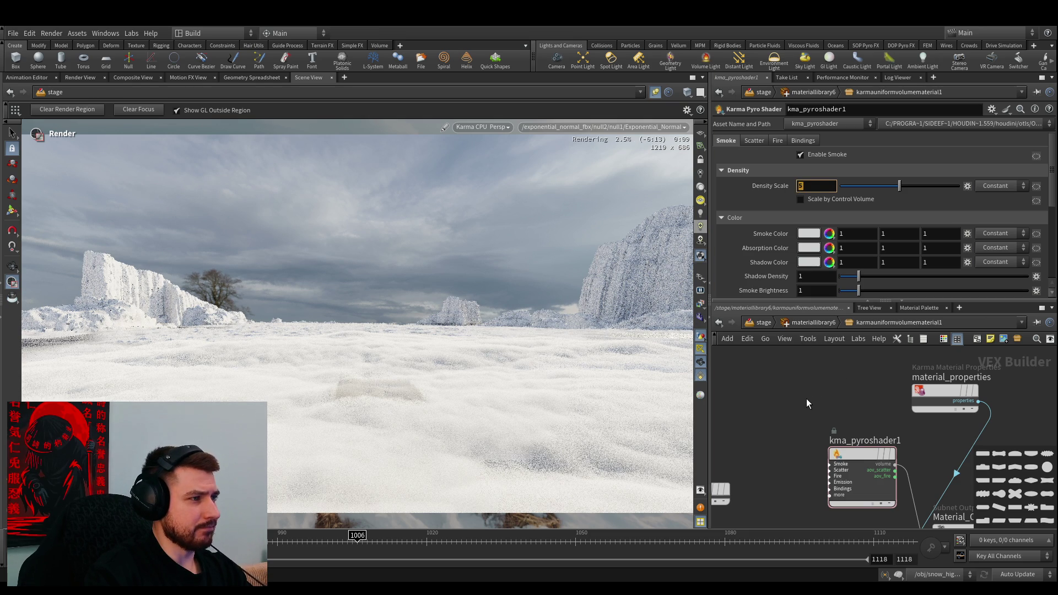
pyautogui.write('151')
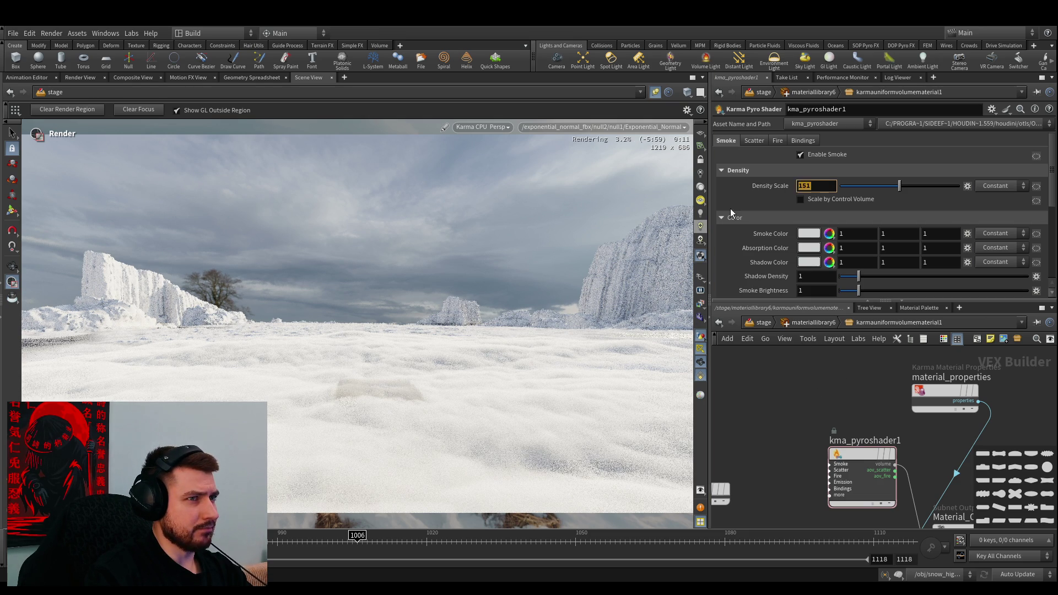
pyautogui.press('Return')
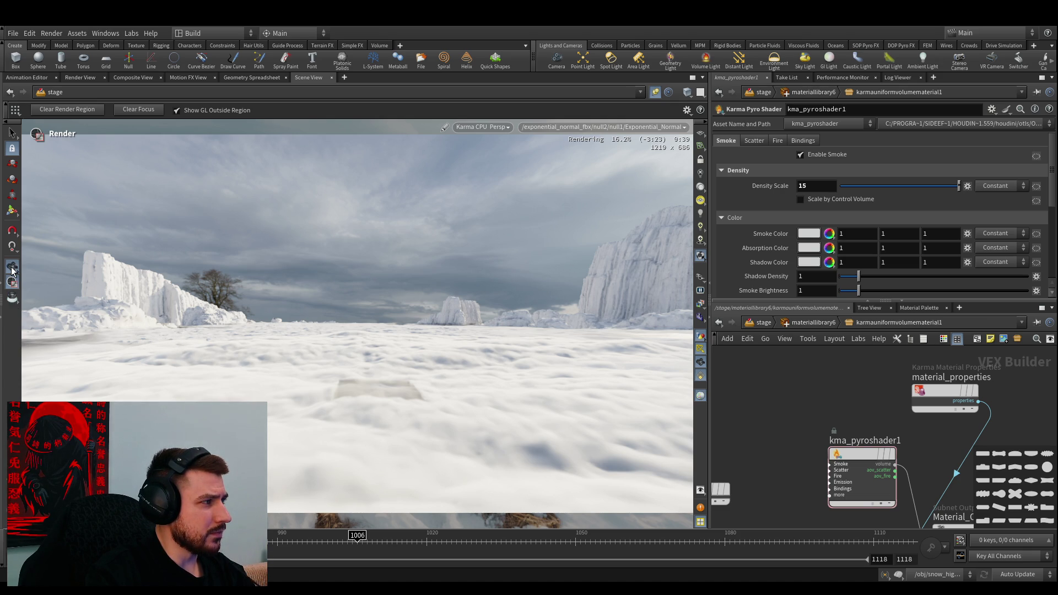
# Enable the Inspect tool in the Karma viewport to read pixel colour values
pyautogui.click(13, 300)
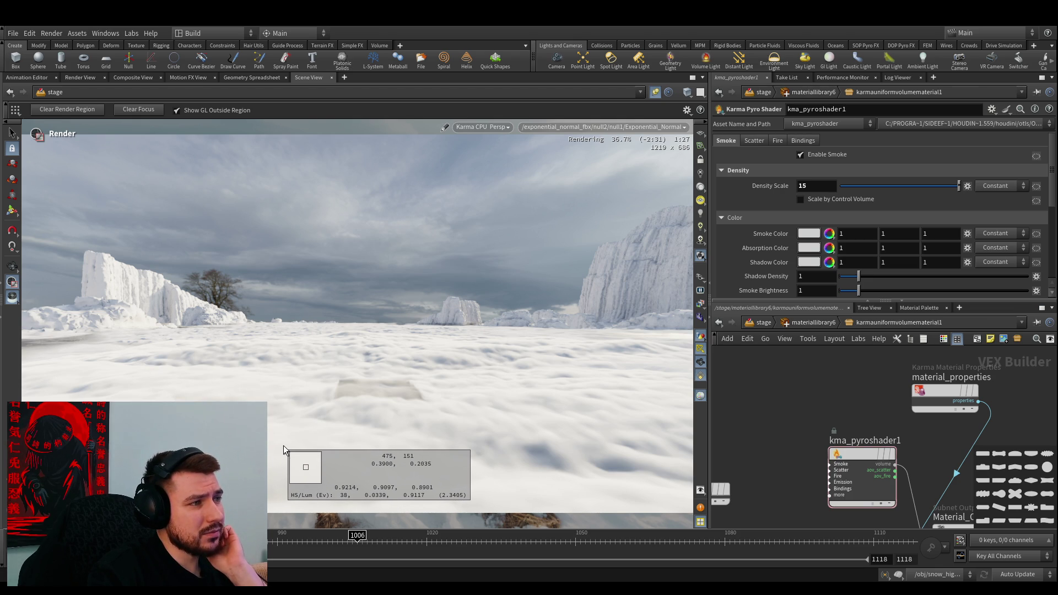
# Sample pixel brightness in the sky, on the snow surface and higher up in the render
pyautogui.moveTo(284, 449)
pyautogui.mouseDown()
pyautogui.moveTo(84, 231)
pyautogui.moveTo(256, 364)
pyautogui.moveTo(179, 294)
pyautogui.moveTo(338, 437)
pyautogui.mouseUp()
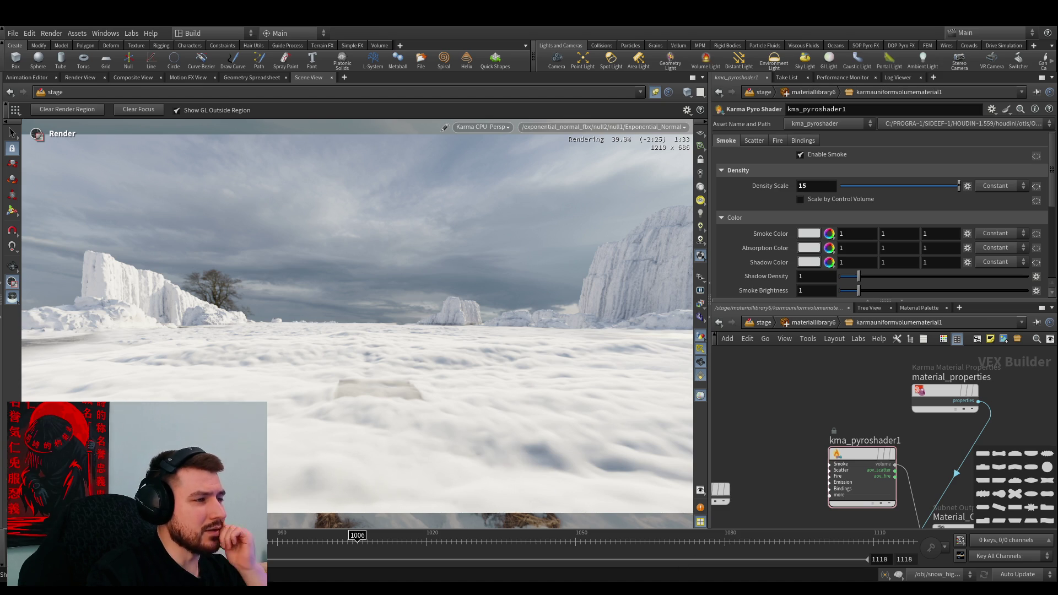
pyautogui.moveTo(575, 465)
pyautogui.mouseDown()
pyautogui.moveTo(375, 524)
pyautogui.moveTo(372, 433)
pyautogui.moveTo(57, 343)
pyautogui.moveTo(66, 326)
pyautogui.moveTo(44, 312)
pyautogui.moveTo(65, 329)
pyautogui.moveTo(125, 304)
pyautogui.moveTo(61, 325)
pyautogui.moveTo(189, 460)
pyautogui.moveTo(546, 475)
pyautogui.mouseUp()
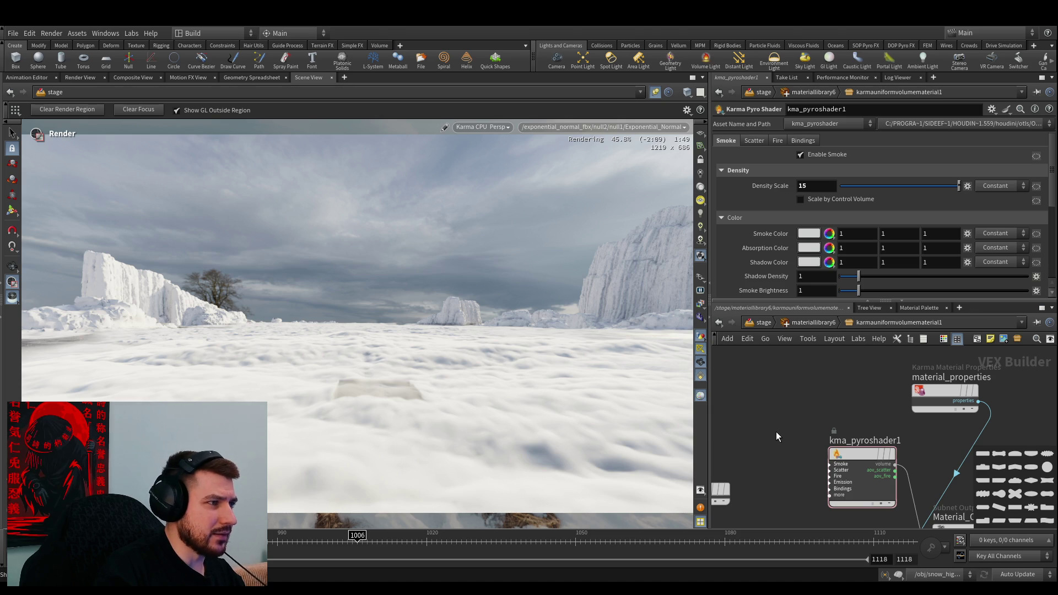
pyautogui.moveTo(573, 358)
pyautogui.mouseDown()
pyautogui.moveTo(191, 355)
pyautogui.moveTo(150, 303)
pyautogui.moveTo(282, 254)
pyautogui.moveTo(235, 260)
pyautogui.moveTo(232, 242)
pyautogui.moveTo(370, 389)
pyautogui.moveTo(382, 385)
pyautogui.moveTo(263, 376)
pyautogui.moveTo(213, 474)
pyautogui.moveTo(473, 516)
pyautogui.mouseUp()
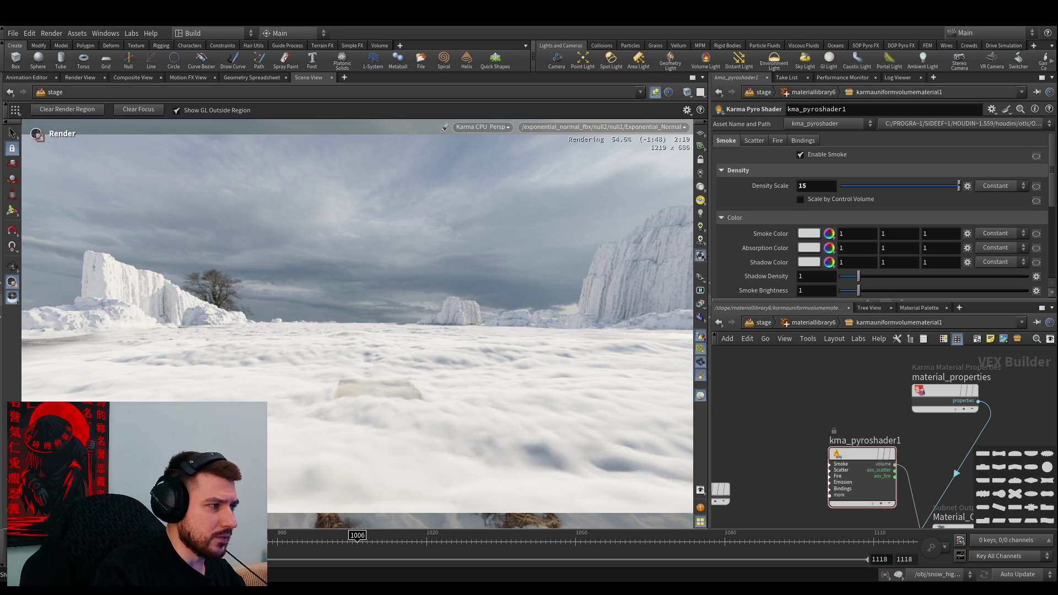
pyautogui.moveTo(523, 477)
pyautogui.mouseDown()
pyautogui.moveTo(401, 401)
pyautogui.moveTo(395, 392)
pyautogui.moveTo(417, 386)
pyautogui.moveTo(426, 365)
pyautogui.moveTo(428, 384)
pyautogui.moveTo(396, 394)
pyautogui.moveTo(415, 386)
pyautogui.moveTo(374, 377)
pyautogui.moveTo(408, 368)
pyautogui.moveTo(332, 397)
pyautogui.moveTo(340, 388)
pyautogui.mouseUp()
# Set materiallibrary6's Geometry Path to /main/ /sim/
pyautogui.click(763, 323)
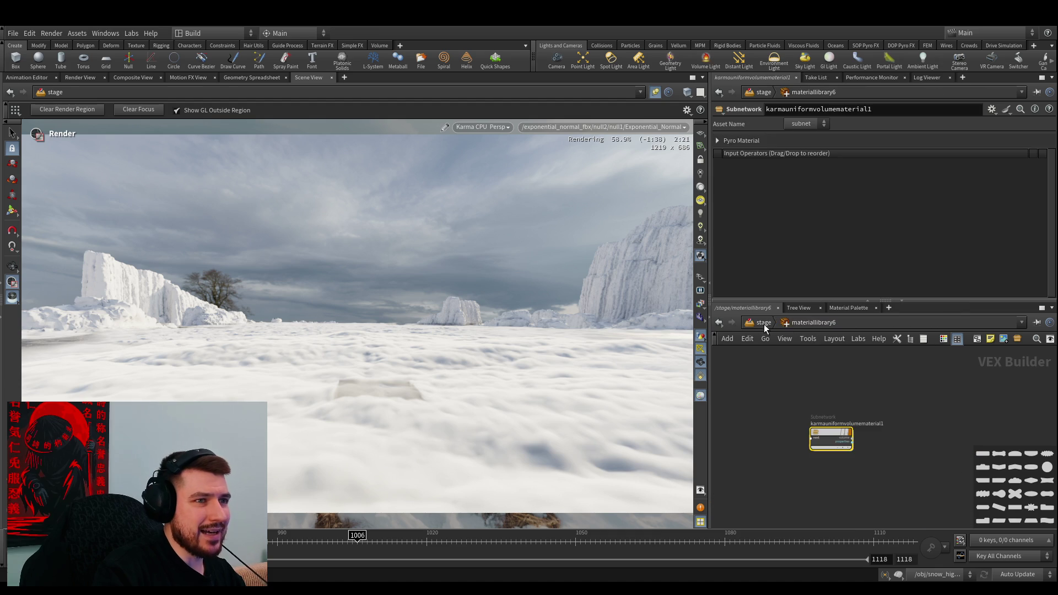
pyautogui.click(855, 286)
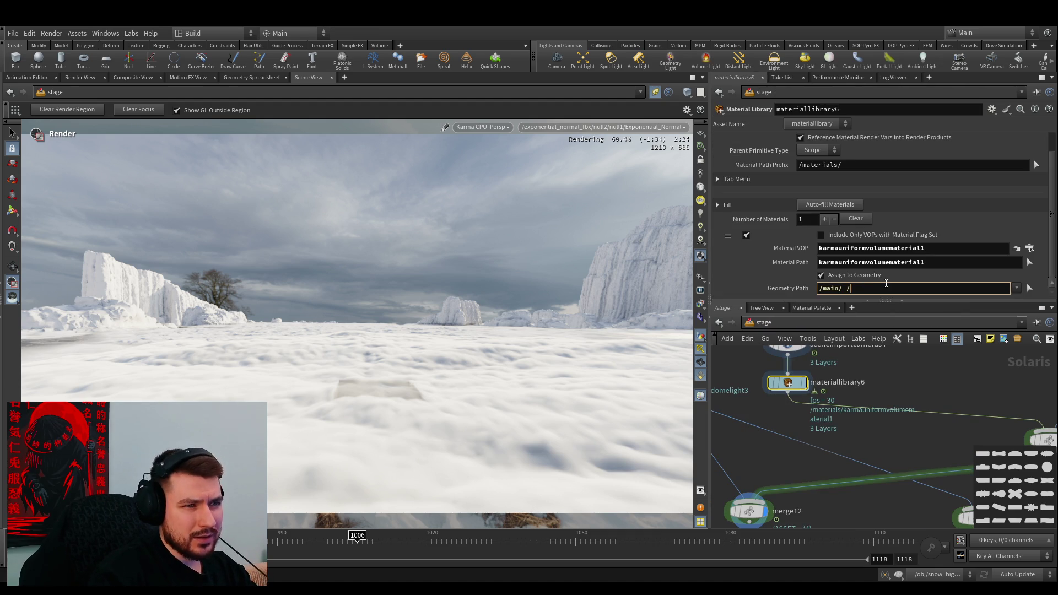
pyautogui.press('Return')
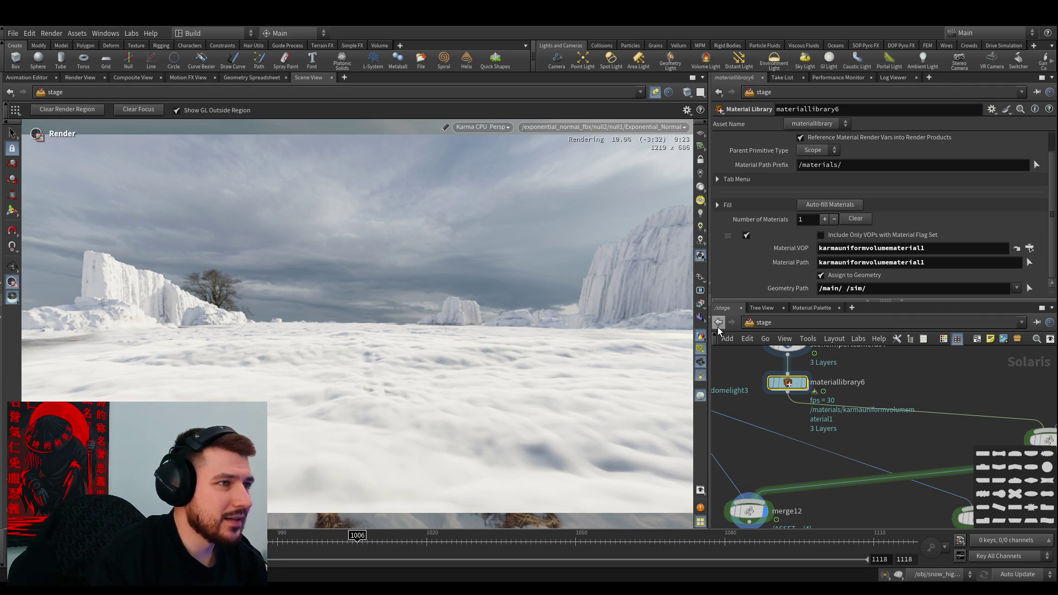
# Check render pixel values, then go inside karmauniformvolumematerial1 down to kma_pyroshader1
pyautogui.click(609, 300)
pyautogui.scroll(-5, 794, 436)
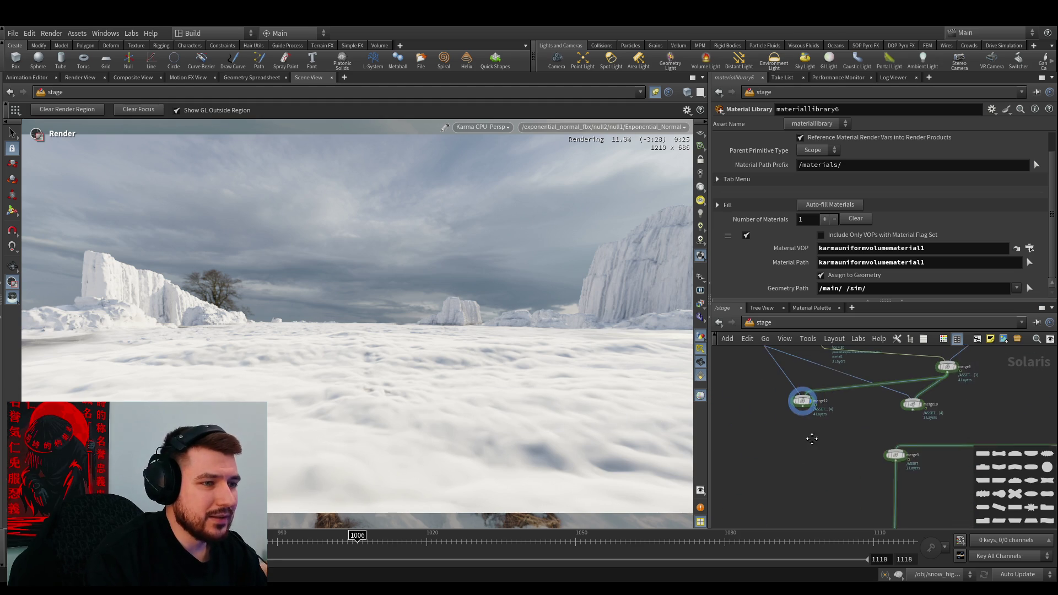
pyautogui.moveTo(802, 450); pyautogui.dragTo(838, 503, button='middle')
pyautogui.scroll(2, 827, 432)
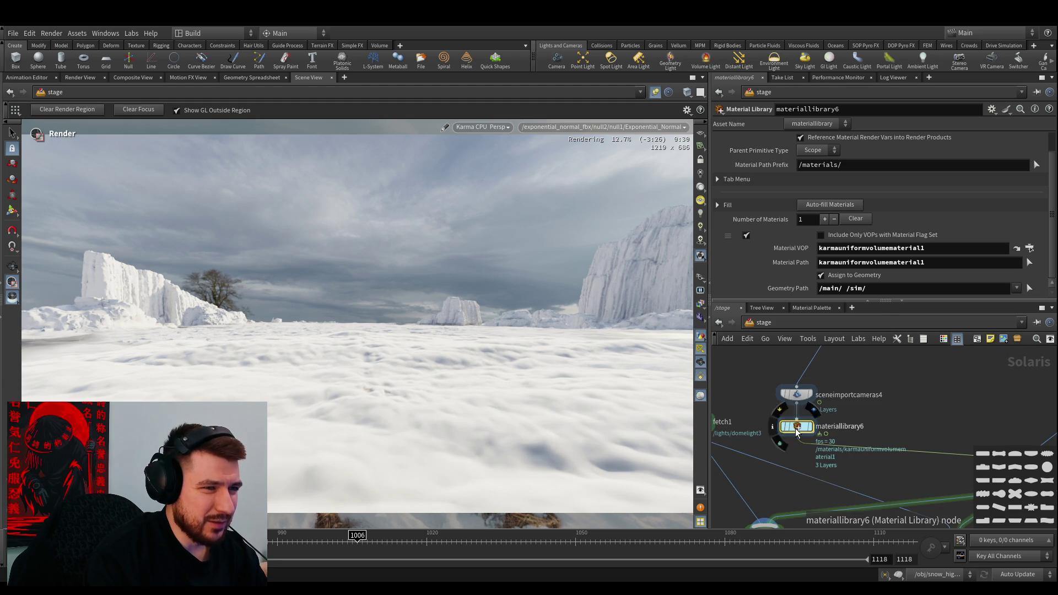
pyautogui.doubleClick(837, 433)
pyautogui.doubleClick(837, 432)
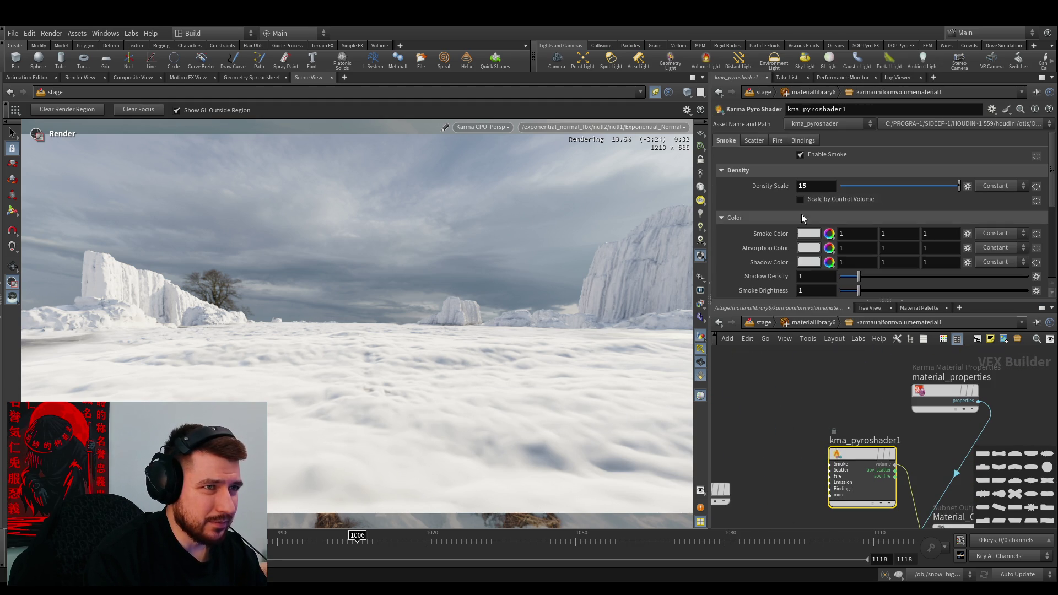
# Raise the pyro shader's Density Scale to 25 and inspect the updated render
pyautogui.doubleClick(802, 185)
pyautogui.write('25')
pyautogui.press('Return')
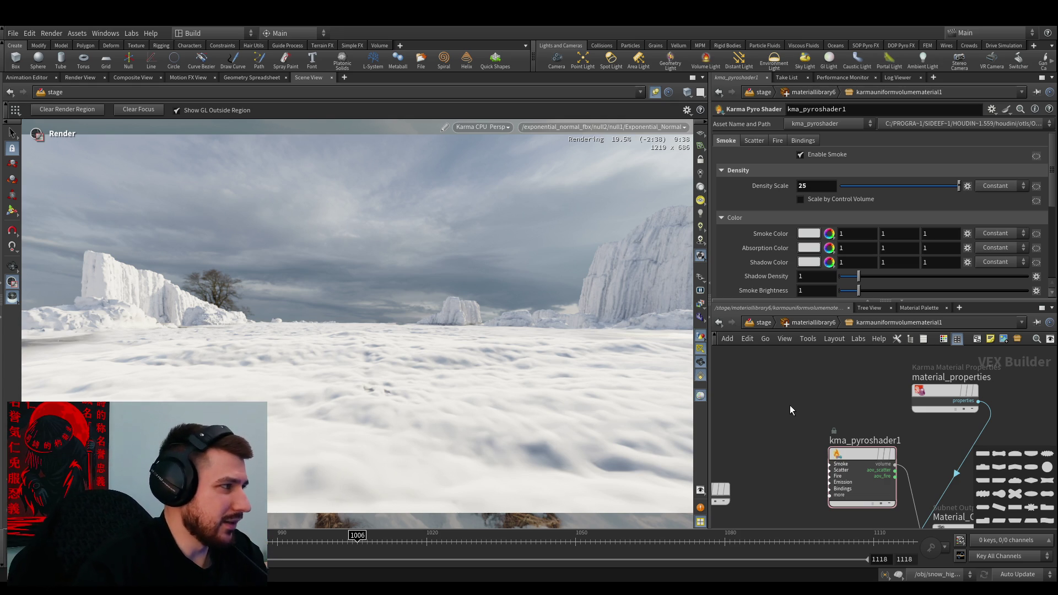
pyautogui.click(647, 407)
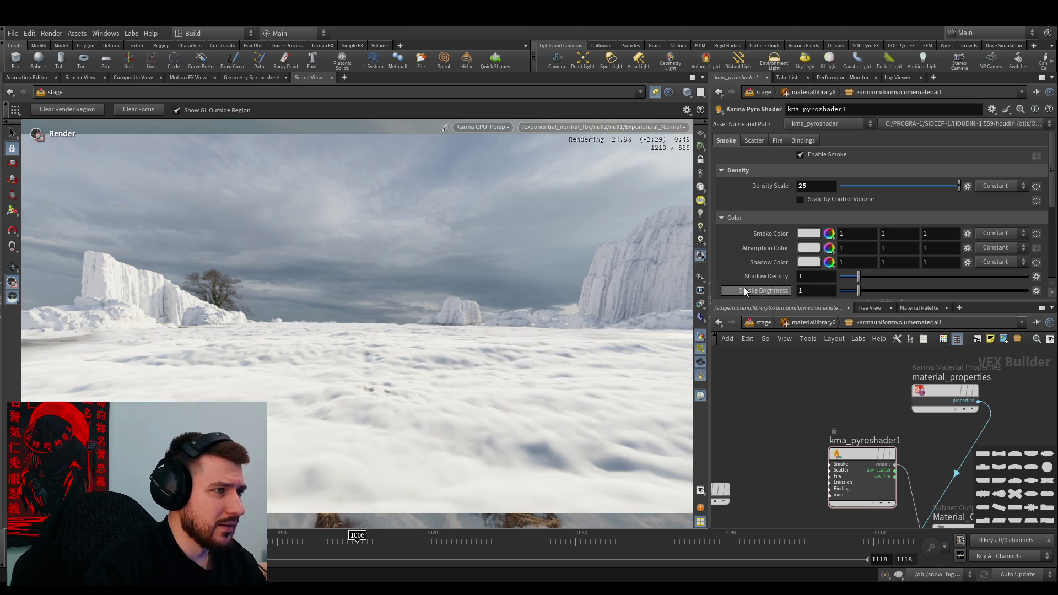
# Return the network to /stage near the merge nodes and sample render pixel values
pyautogui.click(777, 323)
pyautogui.moveTo(834, 411)
pyautogui.mouseDown(button='middle')
pyautogui.moveTo(771, 383)
pyautogui.moveTo(805, 421)
pyautogui.moveTo(818, 352)
pyautogui.moveTo(793, 499)
pyautogui.moveTo(826, 427)
pyautogui.moveTo(832, 491)
pyautogui.moveTo(755, 496)
pyautogui.moveTo(761, 463)
pyautogui.mouseUp(button='middle')
pyautogui.scroll(2, 790, 396)
pyautogui.scroll(4, 802, 436)
pyautogui.scroll(1, 761, 463)
pyautogui.click(522, 163)
pyautogui.moveTo(523, 163); pyautogui.dragTo(595, 166)
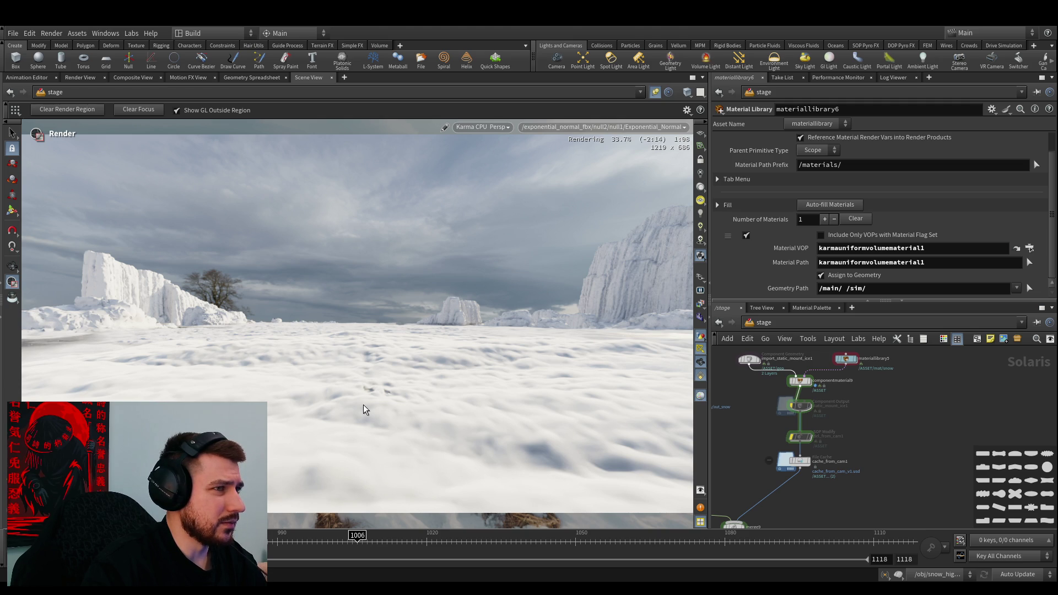
# Tumble the Karma view off the shot camera down to a close look at the snow mounds
pyautogui.moveTo(755, 416); pyautogui.dragTo(770, 451, button='middle')
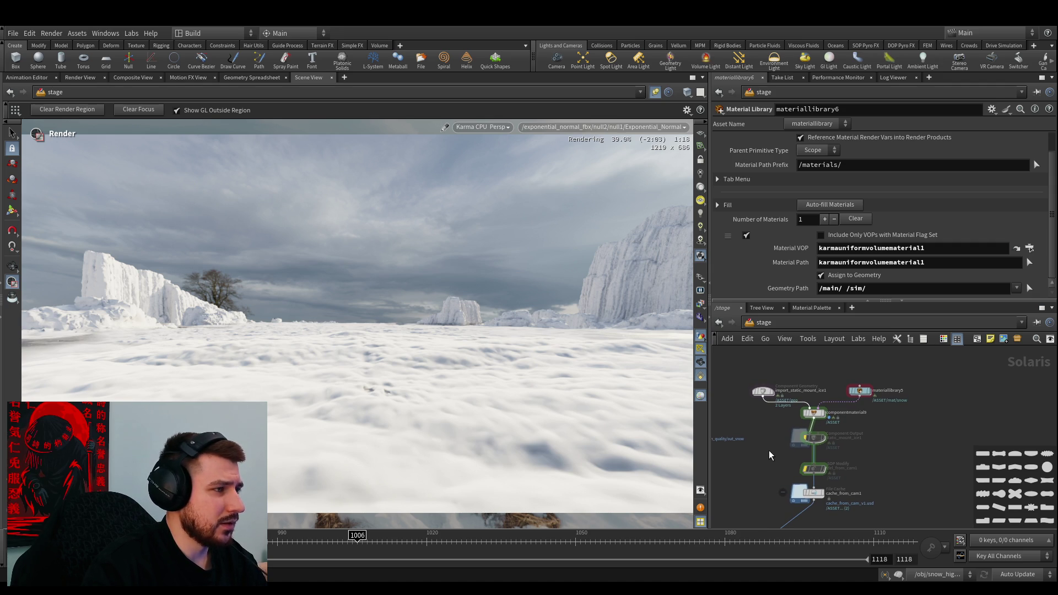
pyautogui.press('Escape')
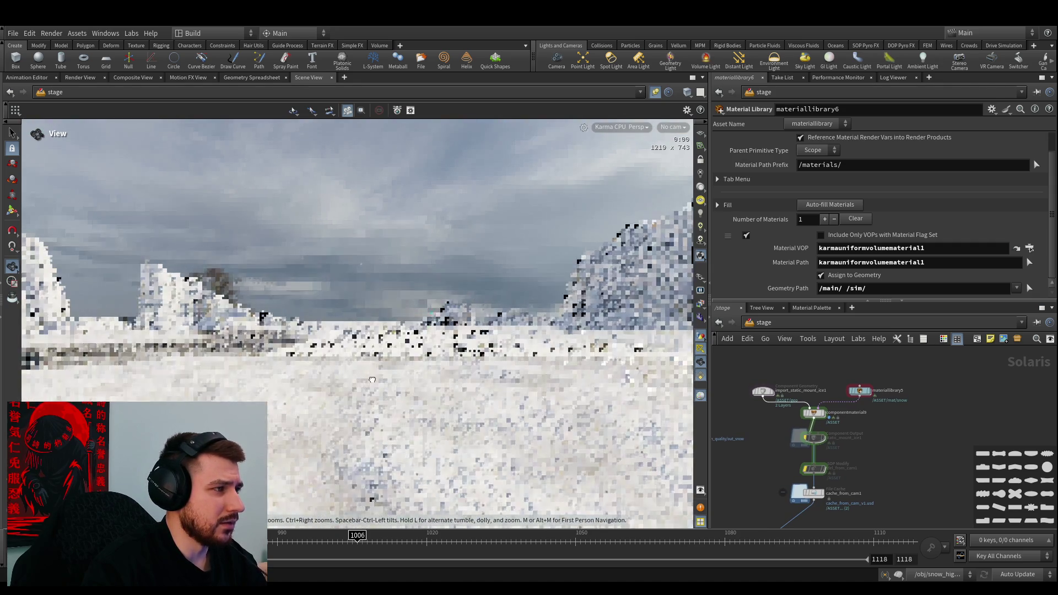
pyautogui.moveTo(372, 380); pyautogui.dragTo(270, 407)
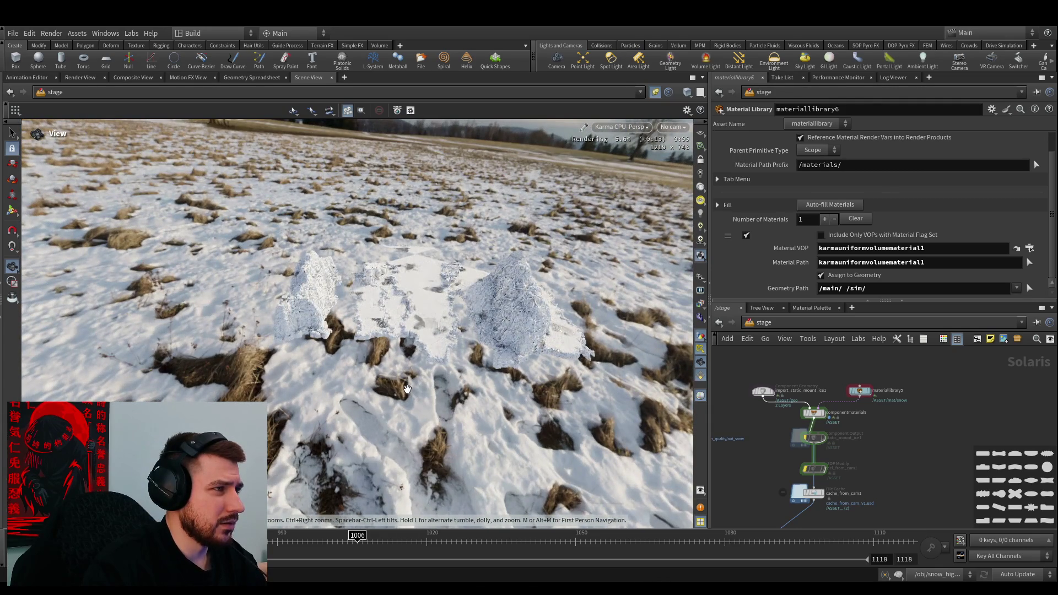
pyautogui.moveTo(425, 253); pyautogui.dragTo(438, 224)
pyautogui.press('Escape')
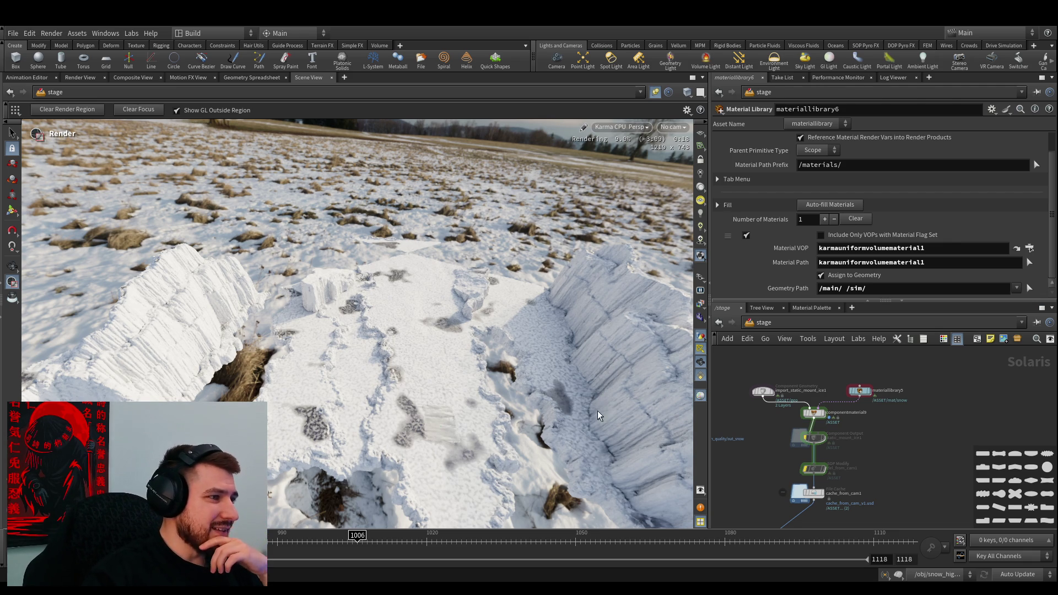
pyautogui.scroll(3, 789, 454)
pyautogui.moveTo(789, 455); pyautogui.dragTo(782, 484, button='middle')
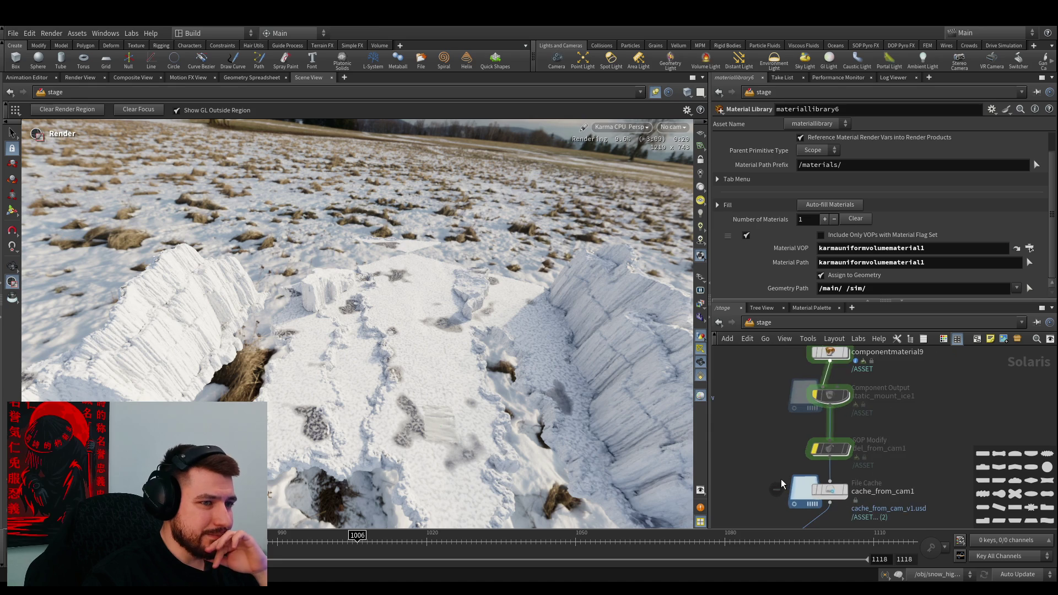
# Turn on cache_from_cam1's display flag so only its cached snow renders
pyautogui.click(809, 488)
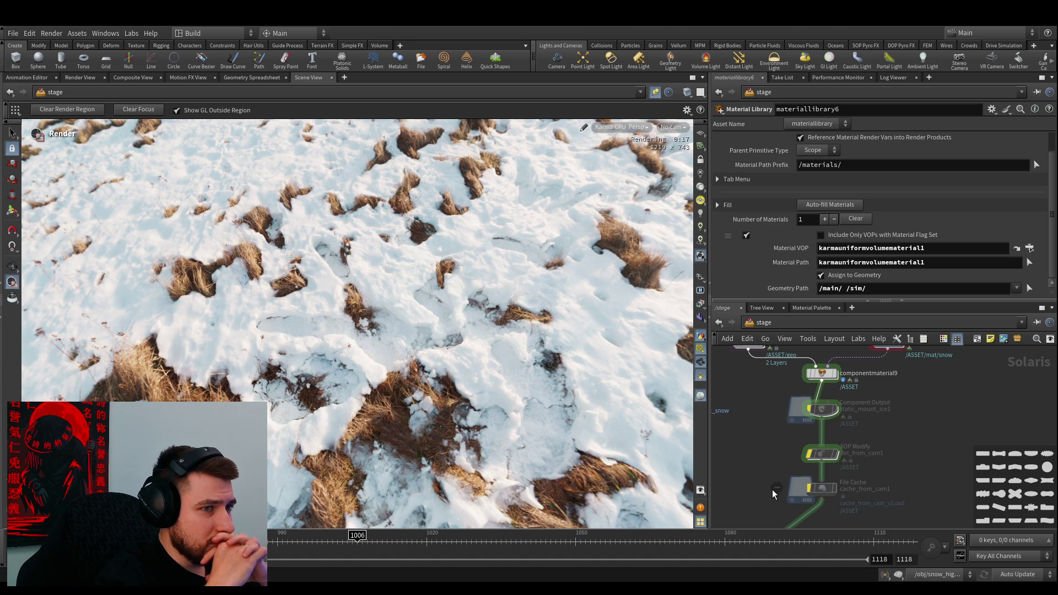
# Display and select static_mount_ice1, rendering it through the Exponential_Normal camera
pyautogui.click(816, 422)
pyautogui.click(820, 411)
pyautogui.scroll(-5, 799, 419)
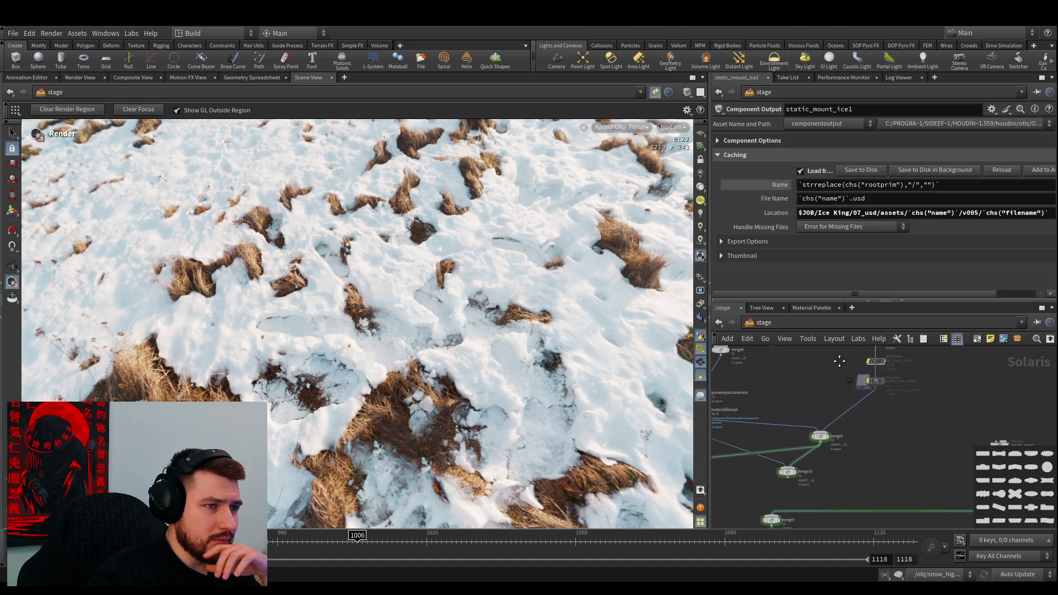
pyautogui.moveTo(828, 403); pyautogui.dragTo(849, 431, button='middle')
pyautogui.scroll(2, 824, 441)
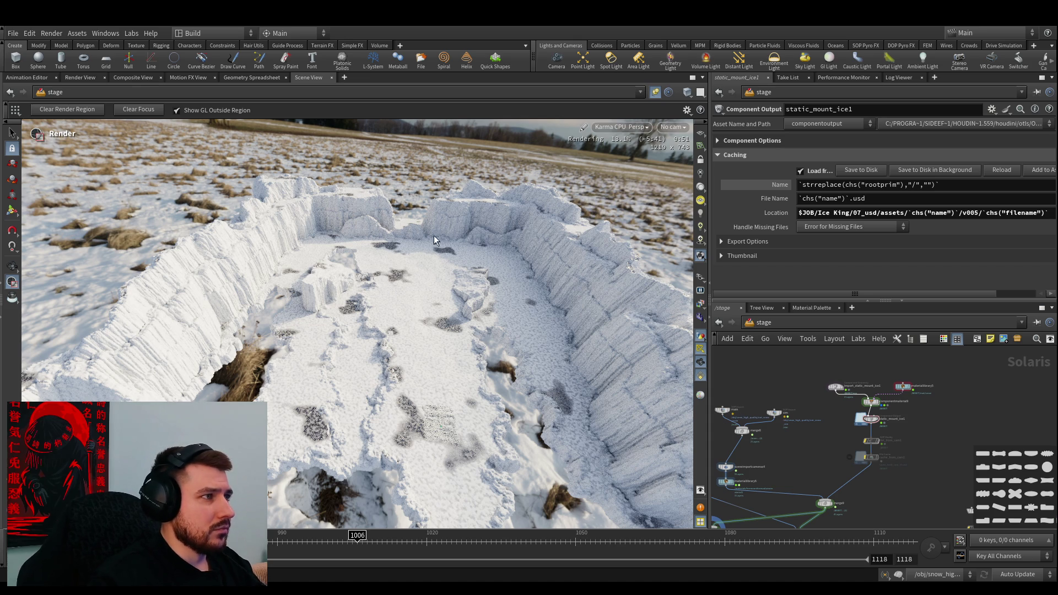
pyautogui.click(696, 147)
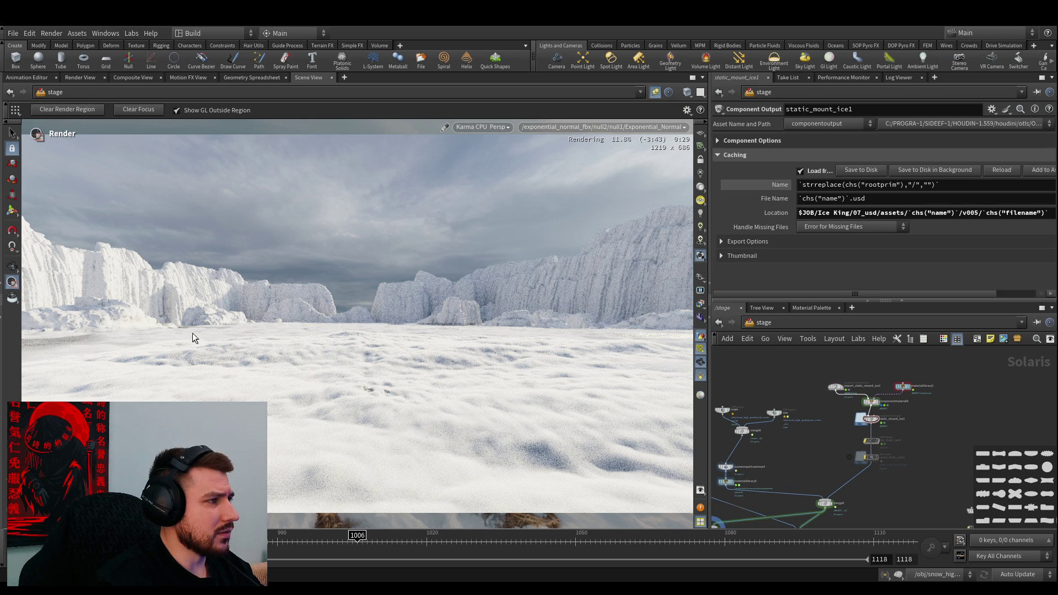
# Zoom the stage network in onto the componentmaterial9 node
pyautogui.scroll(1, 821, 462)
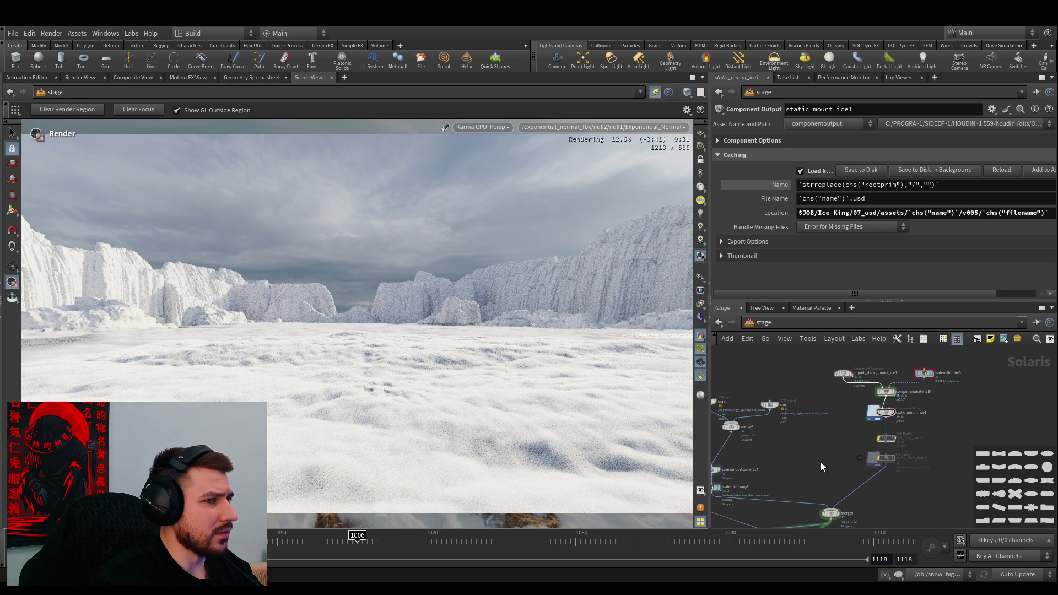
pyautogui.scroll(1, 857, 463)
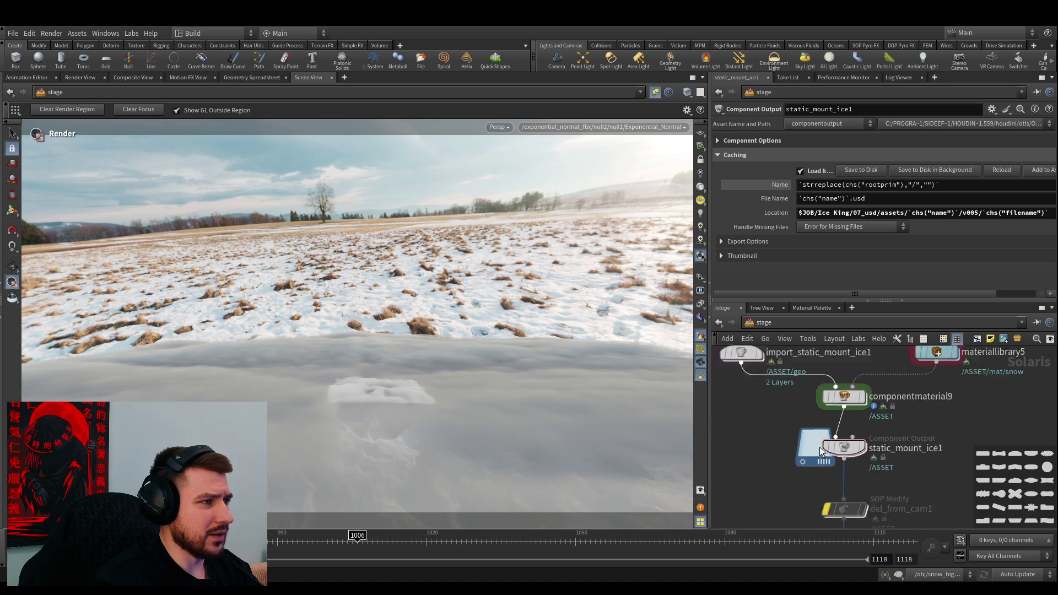
pyautogui.scroll(2, 820, 449)
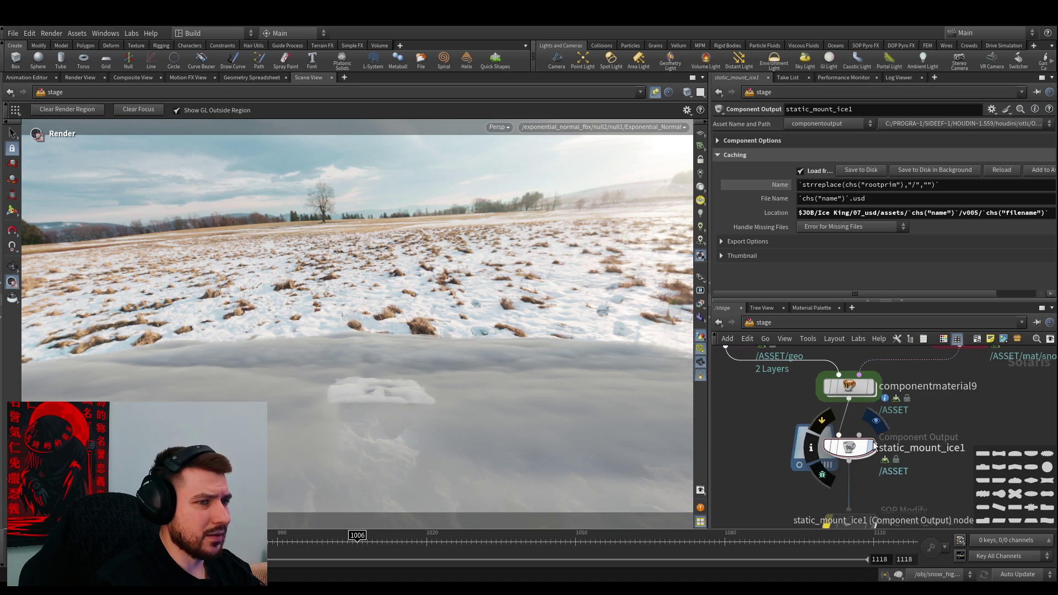
pyautogui.moveTo(855, 384)
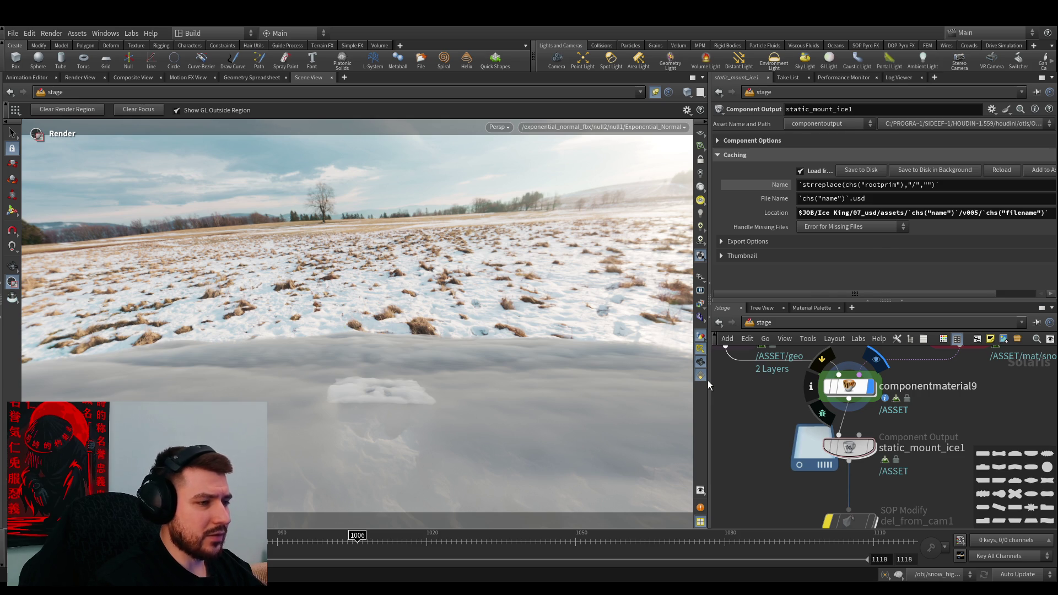
# Select componentmaterial9 to show its material assignment parameters beside the Karma render
pyautogui.click(848, 386)
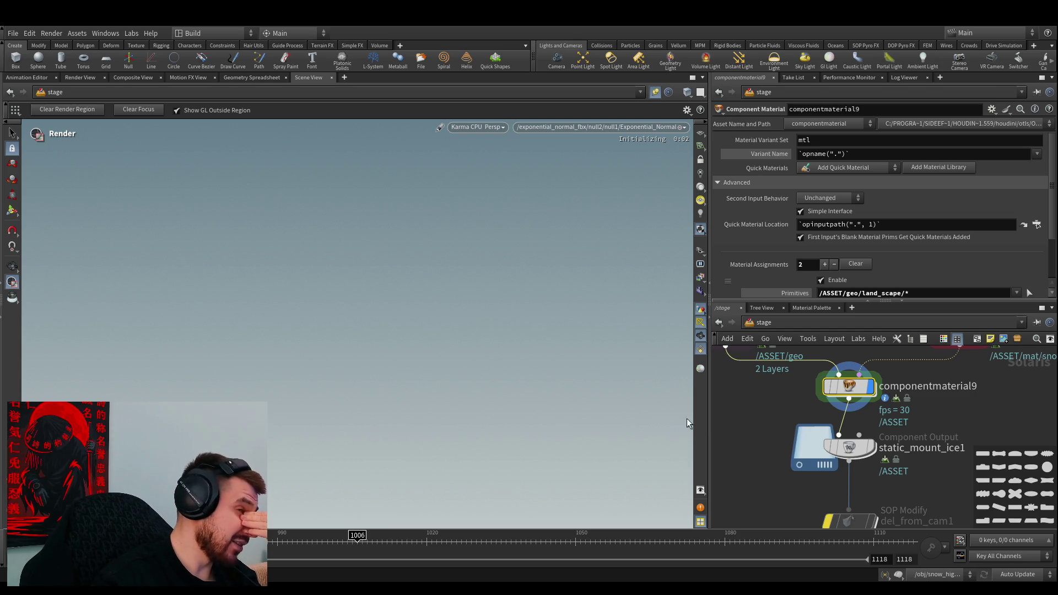
# Bring the mountain import and material library nodes into view, then switch to YouTube
pyautogui.moveTo(759, 418); pyautogui.dragTo(761, 456, button='middle')
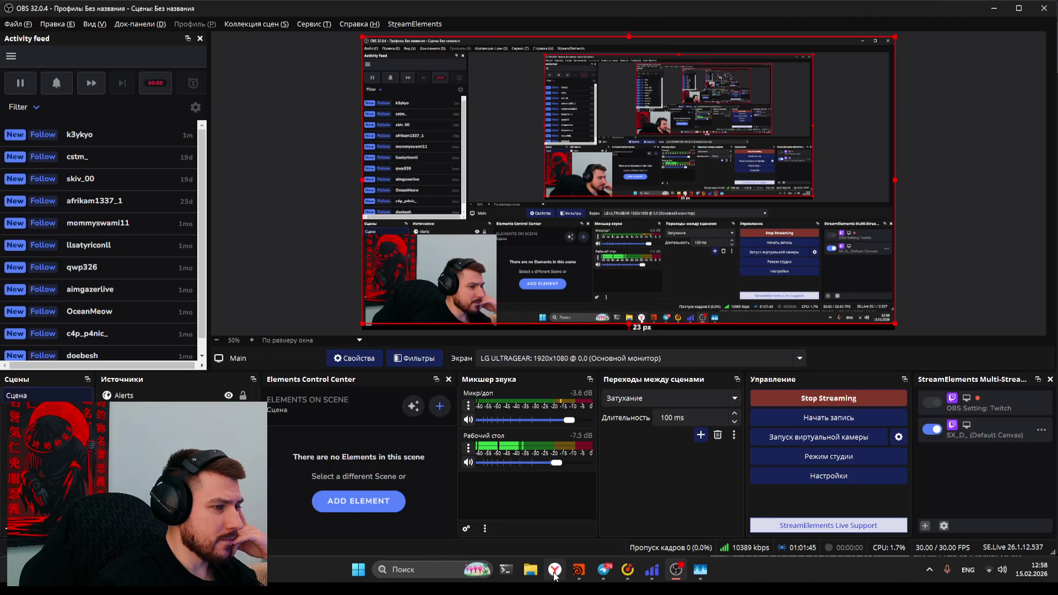
pyautogui.click(554, 567)
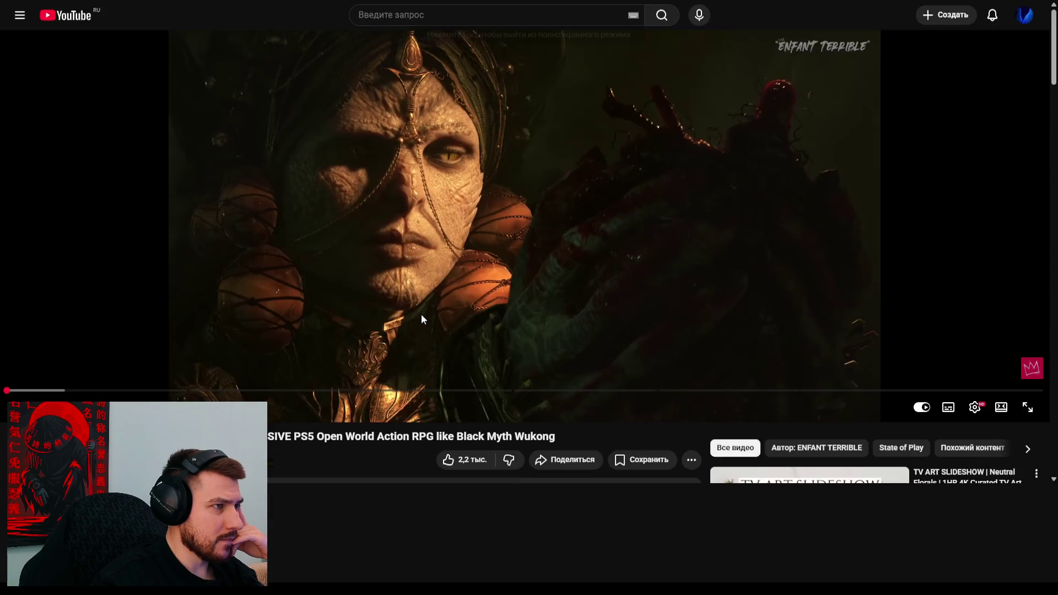
pyautogui.doubleClick(421, 314)
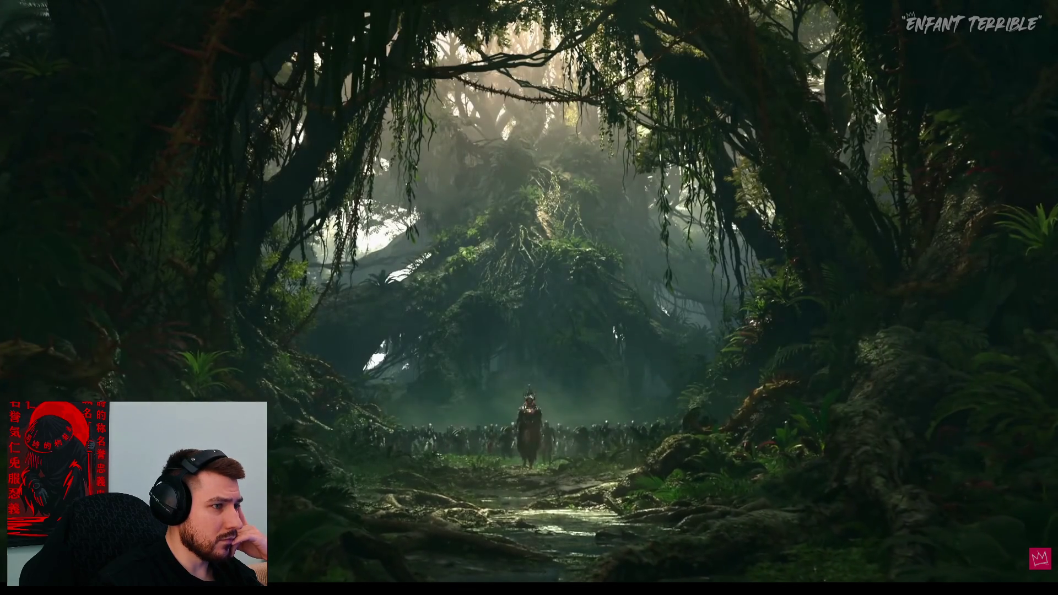
pyautogui.moveTo(277, 408)
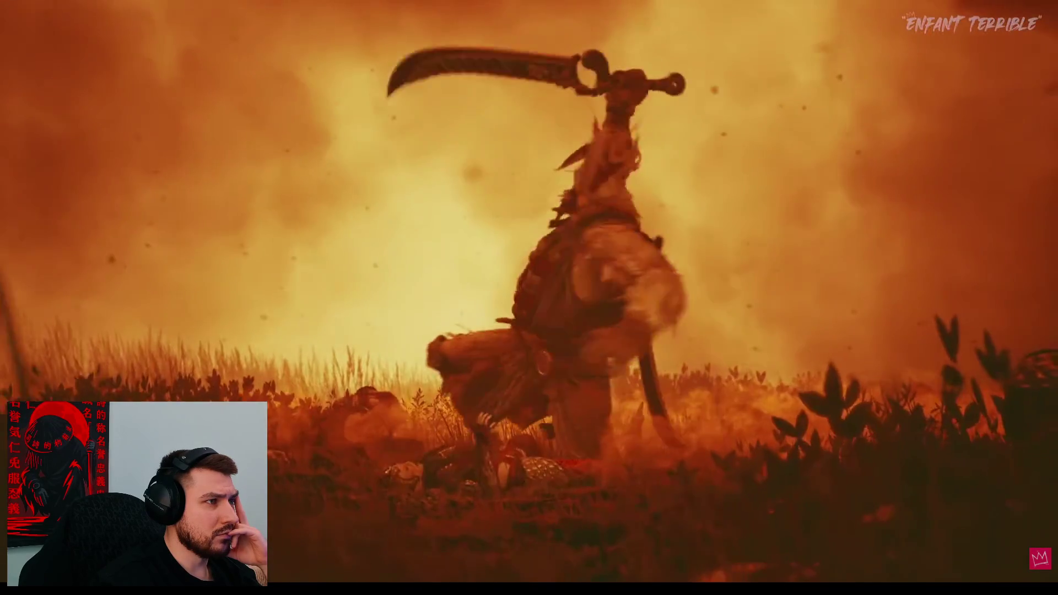
pyautogui.moveTo(283, 418)
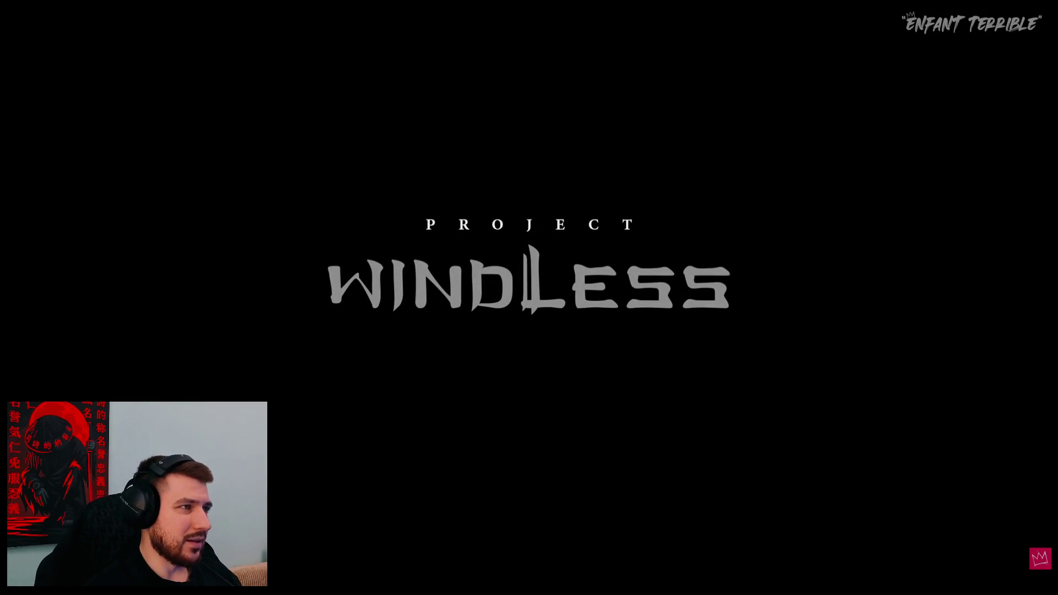
pyautogui.moveTo(125, 265)
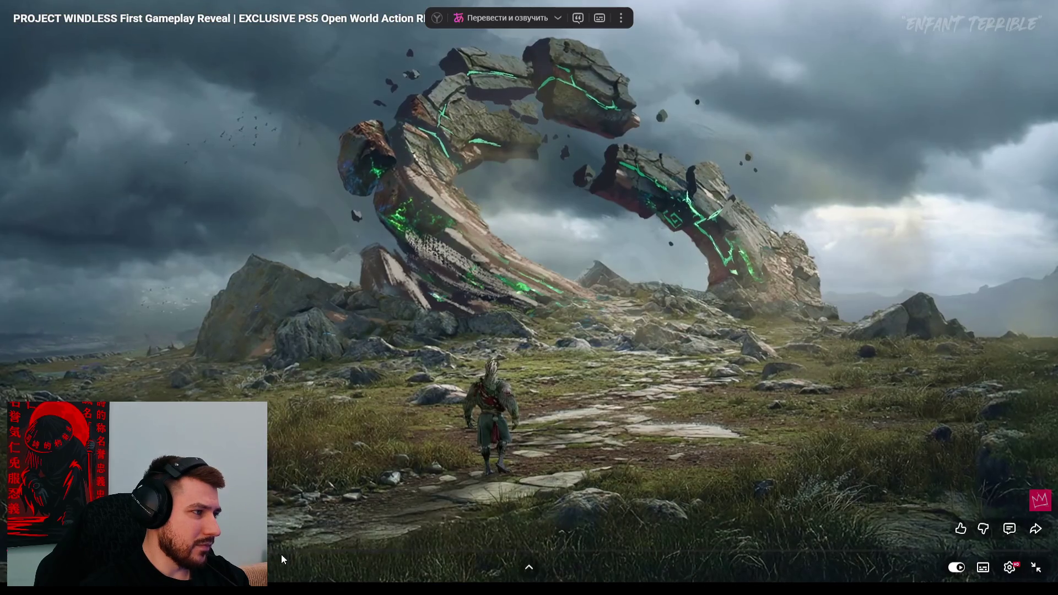
# Skip ahead in the Project Windless trailer and exit fullscreen
pyautogui.moveTo(298, 553)
pyautogui.mouseDown()
pyautogui.moveTo(701, 554)
pyautogui.moveTo(685, 553)
pyautogui.mouseUp()
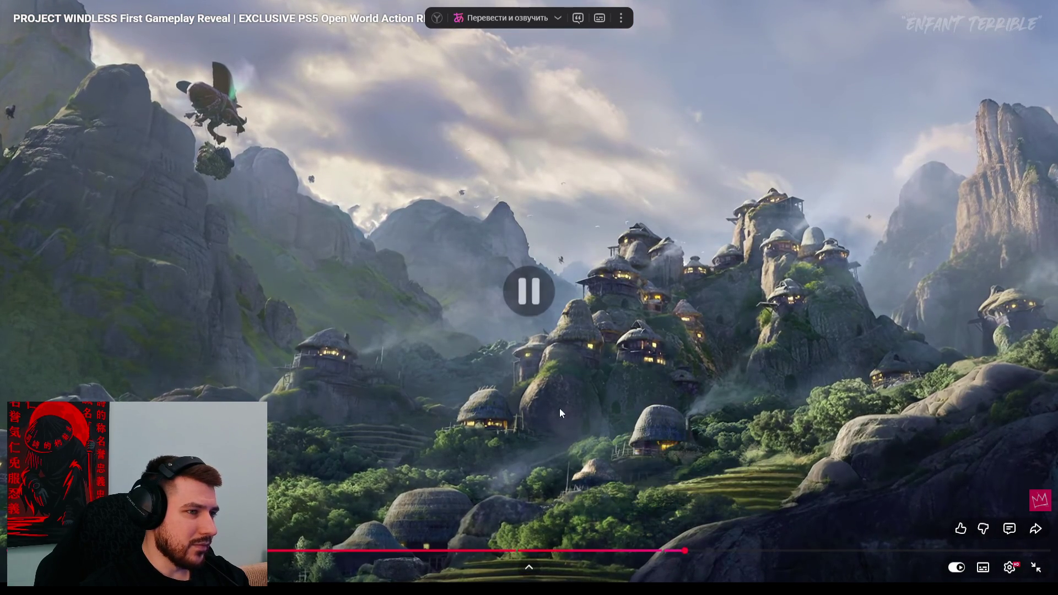
pyautogui.scroll(-1, 560, 407)
pyautogui.scroll(1, 487, 379)
pyautogui.press('Escape')
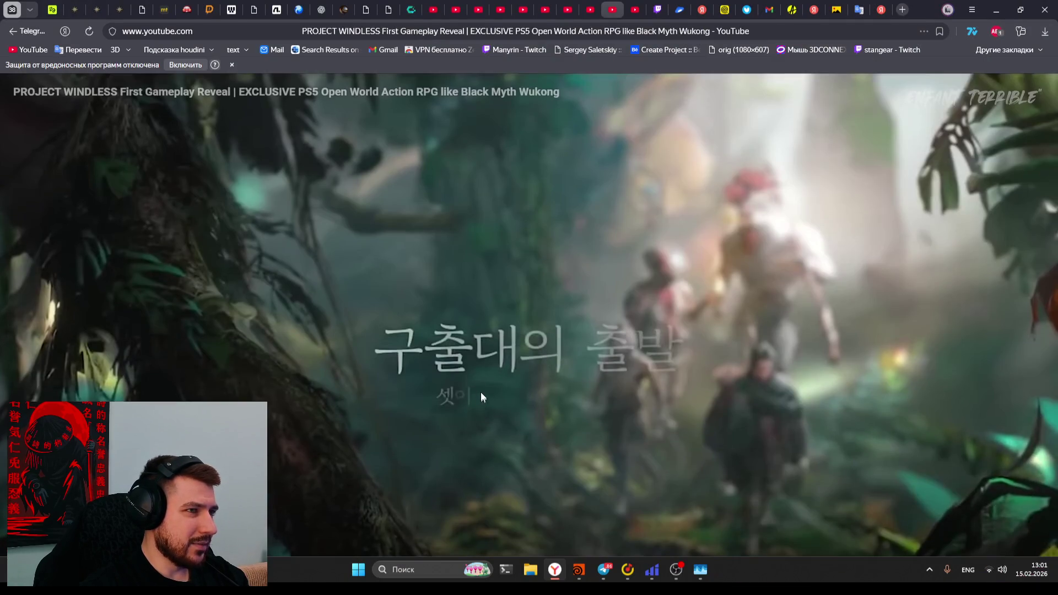
# Scroll down through the watch page's comments, then jump back to the top
pyautogui.scroll(-9, 503, 448)
pyautogui.scroll(2, 465, 444)
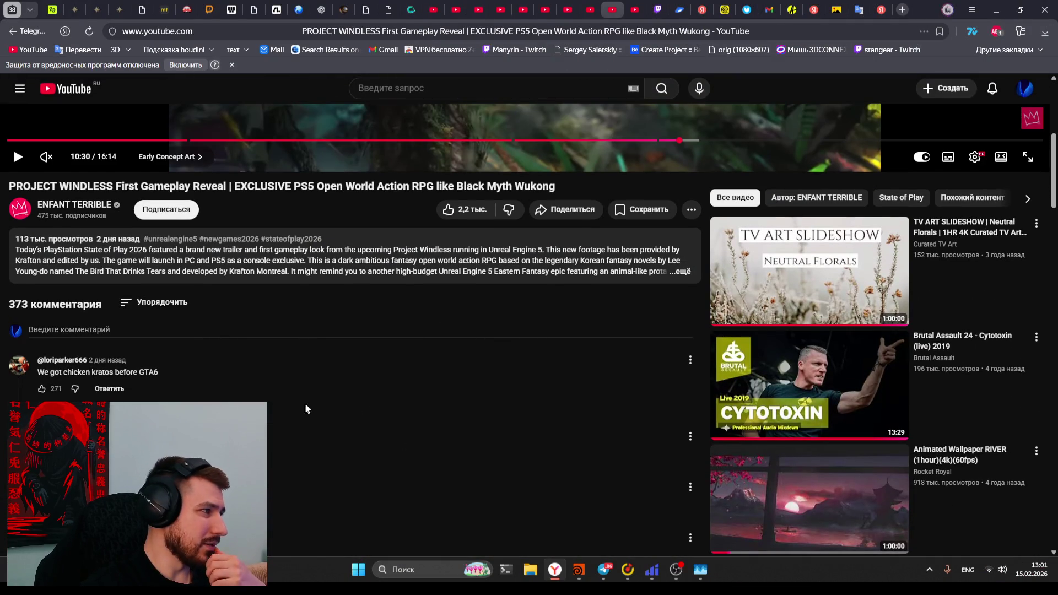
pyautogui.scroll(-2, 302, 407)
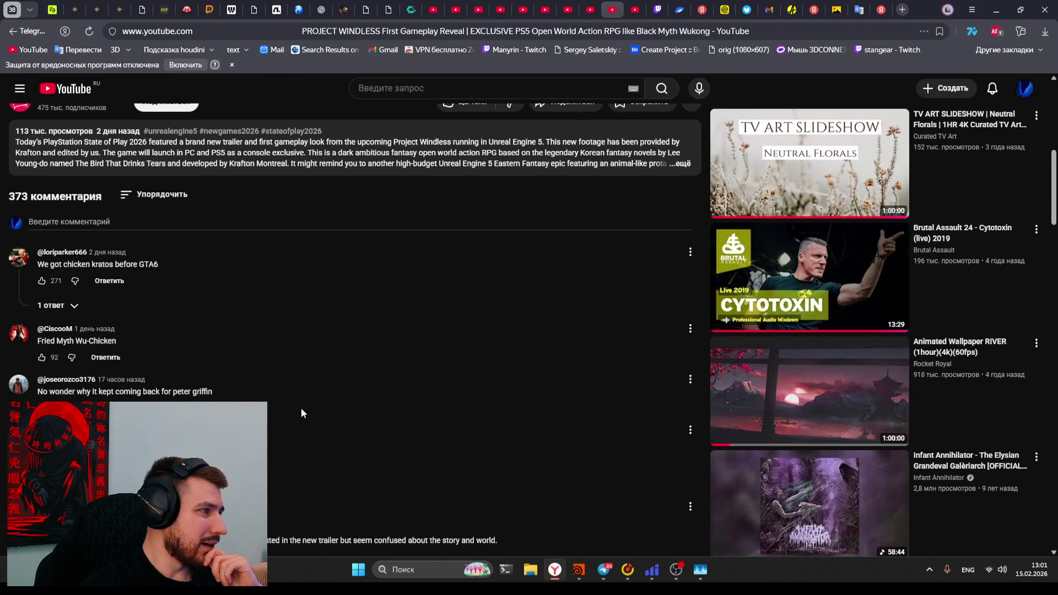
pyautogui.scroll(-1, 301, 408)
pyautogui.scroll(-1, 301, 408)
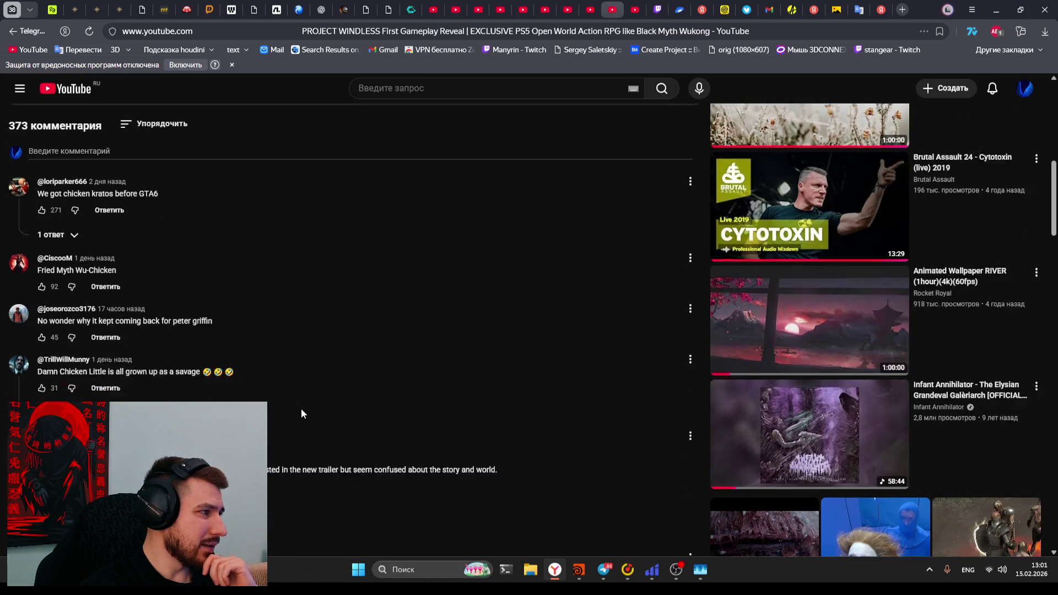
pyautogui.scroll(-2, 302, 413)
pyautogui.scroll(-3, 293, 423)
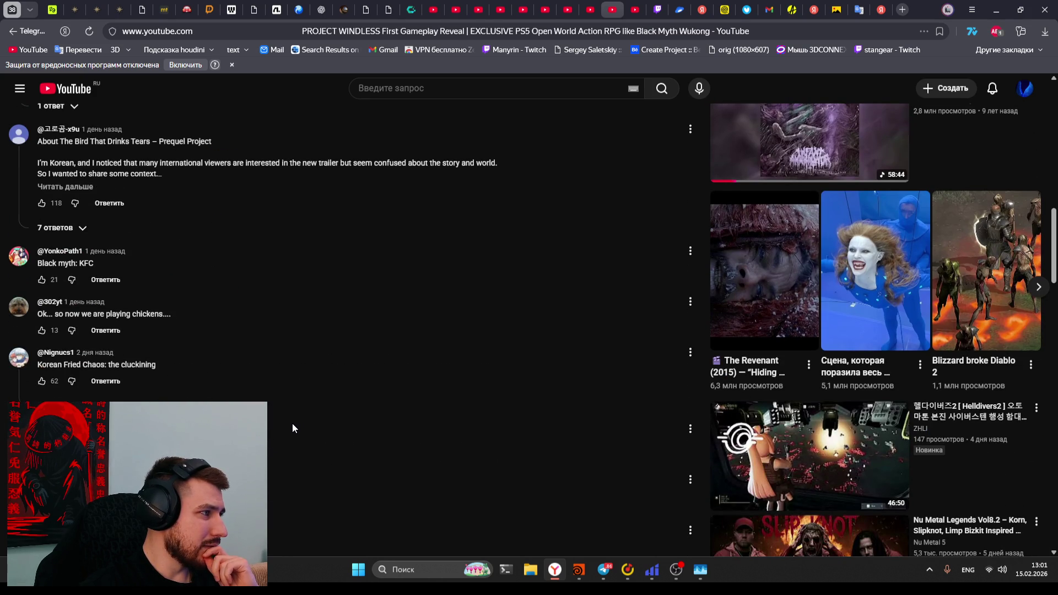
pyautogui.scroll(-2, 293, 424)
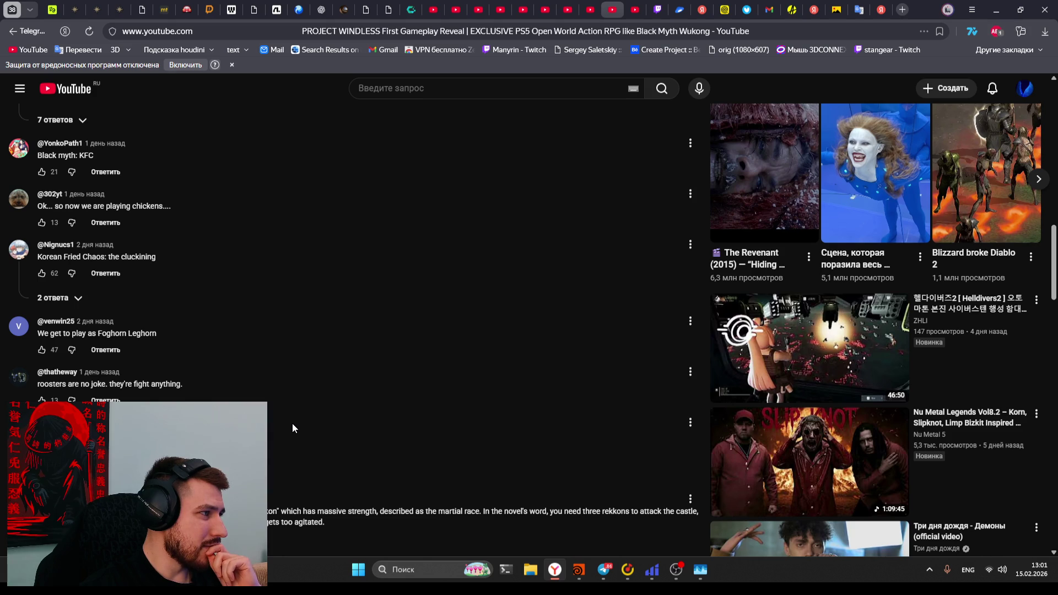
pyautogui.scroll(-2, 292, 424)
pyautogui.scroll(-2, 293, 424)
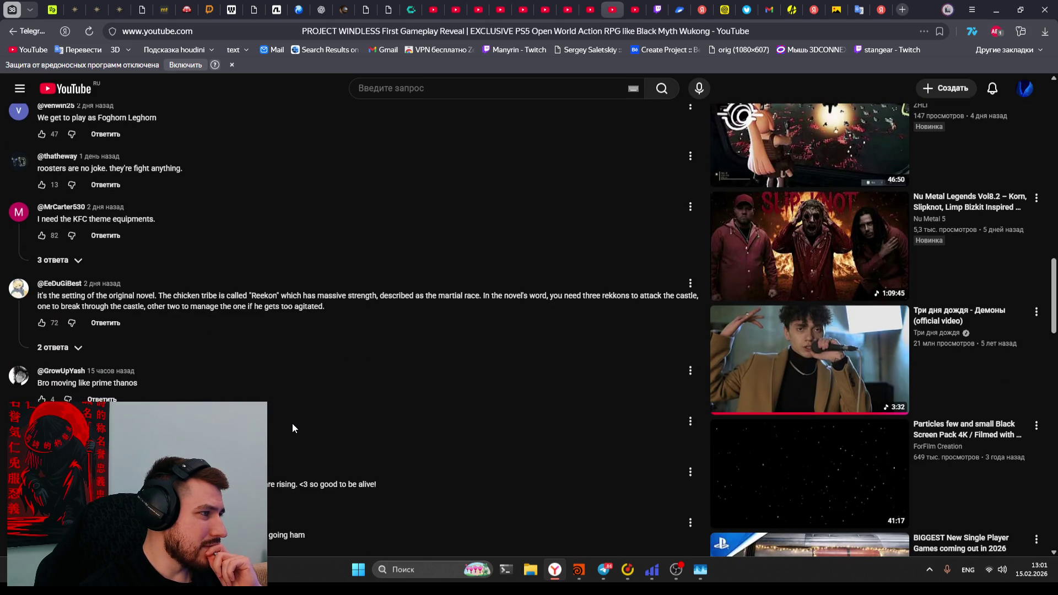
pyautogui.scroll(-2, 293, 424)
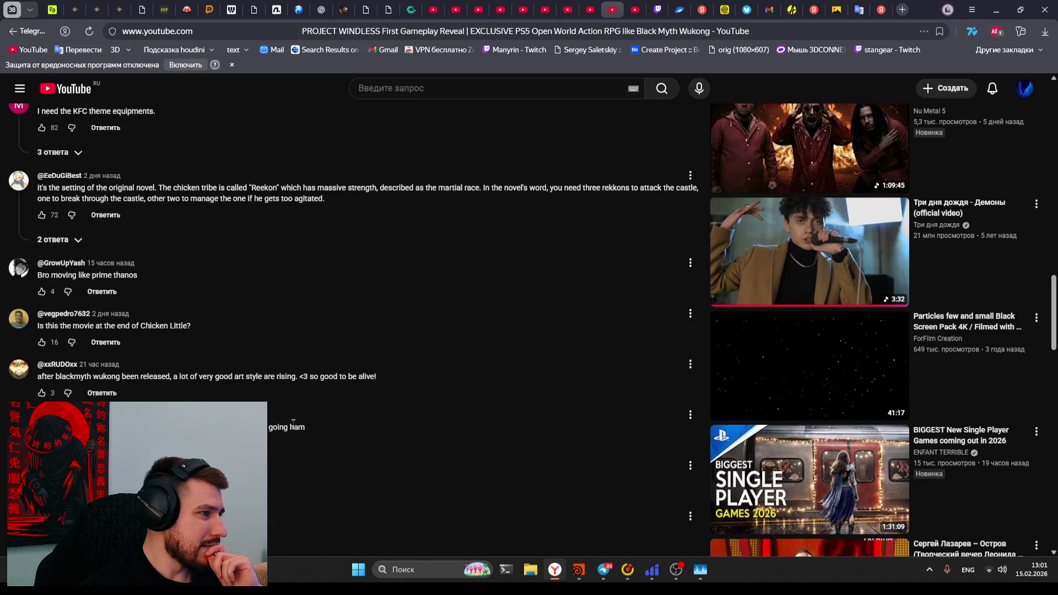
pyautogui.scroll(-2, 293, 423)
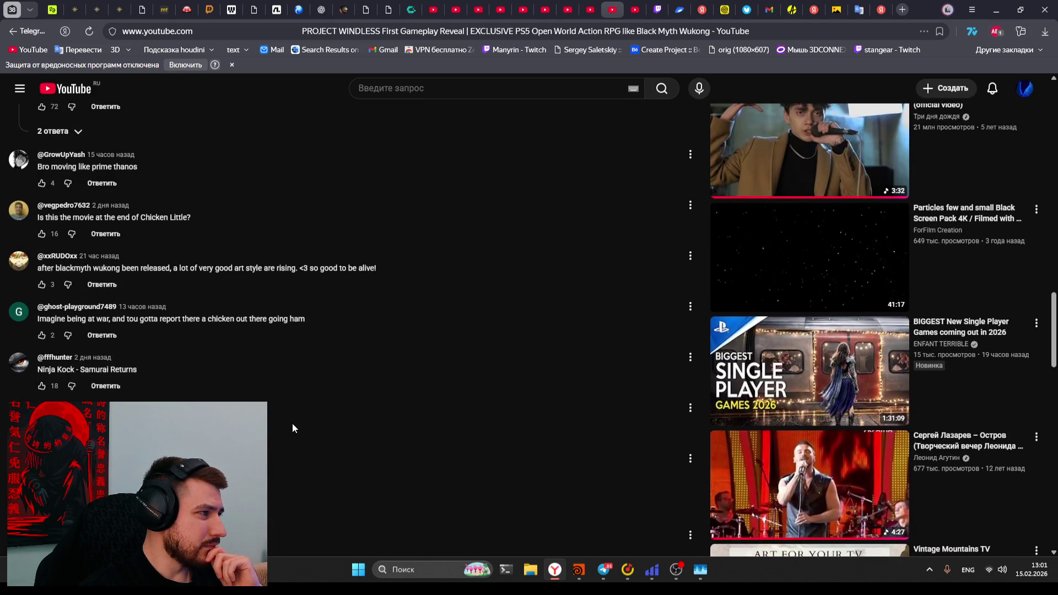
pyautogui.scroll(-2, 292, 429)
pyautogui.scroll(-2, 292, 428)
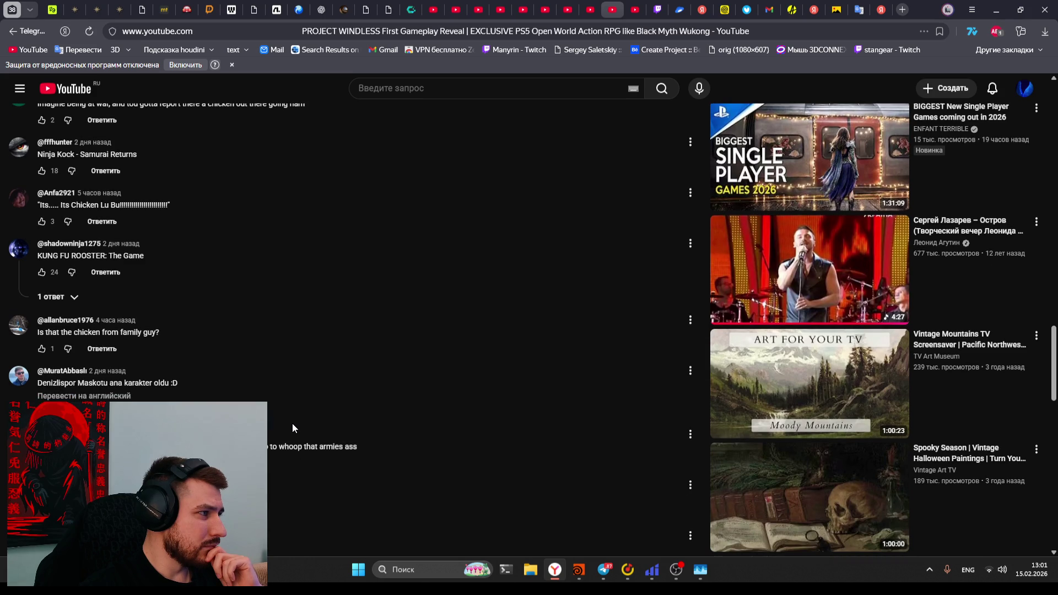
pyautogui.scroll(-1, 292, 429)
pyautogui.scroll(-3, 292, 429)
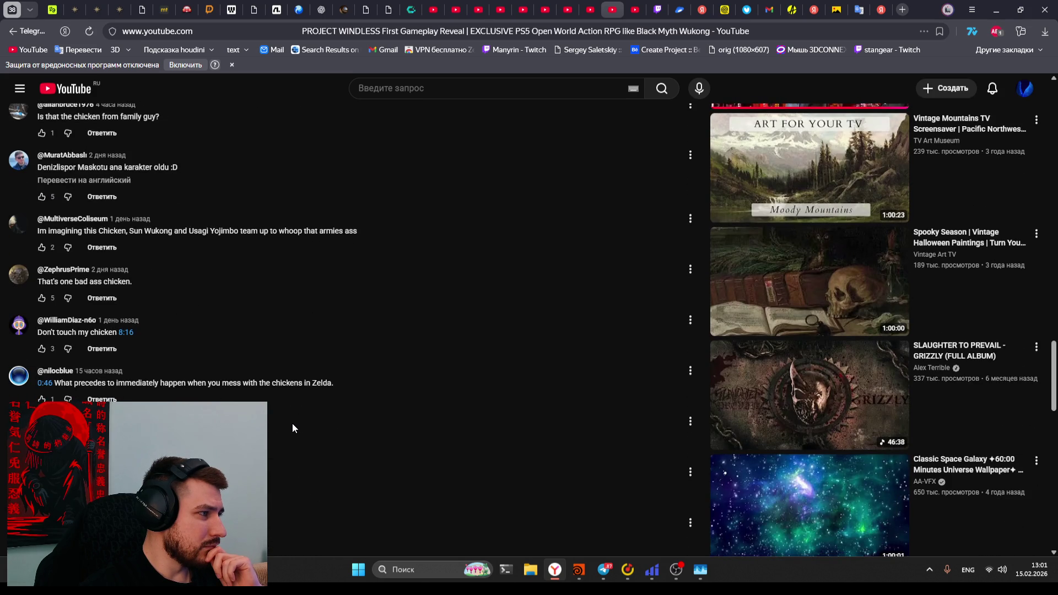
pyautogui.scroll(-4, 292, 428)
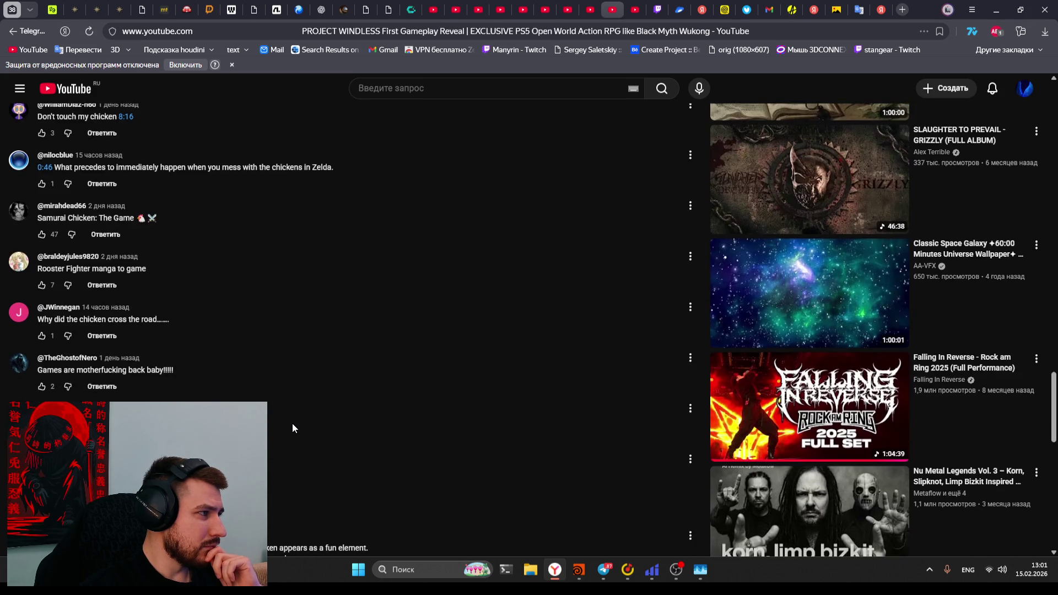
pyautogui.scroll(-4, 292, 428)
pyautogui.press('Home')
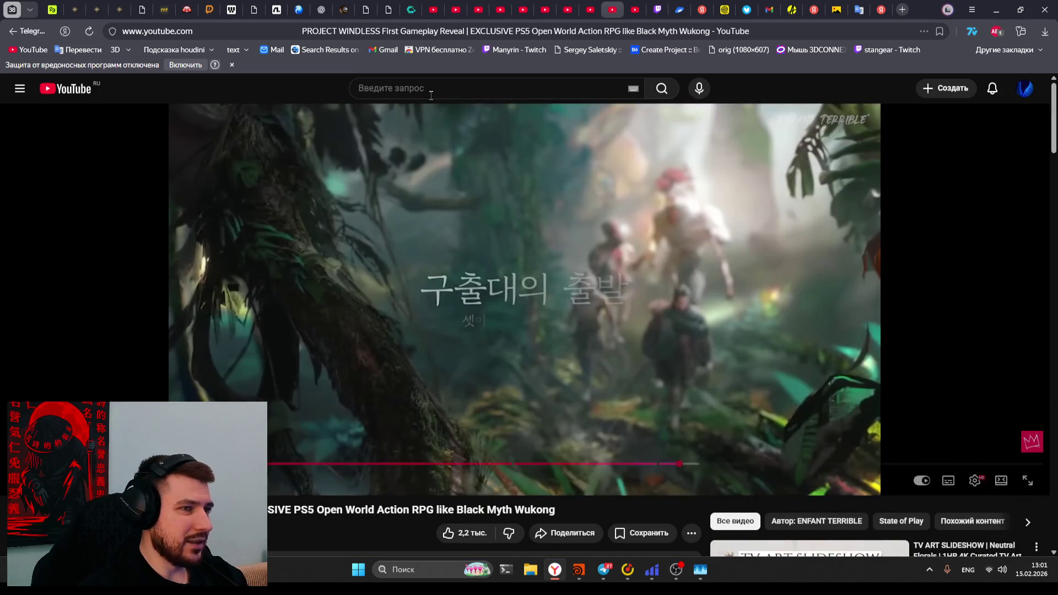
# Search YouTube for 'halget of london', then correct the query to 'hallgate of london'
pyautogui.click(431, 95)
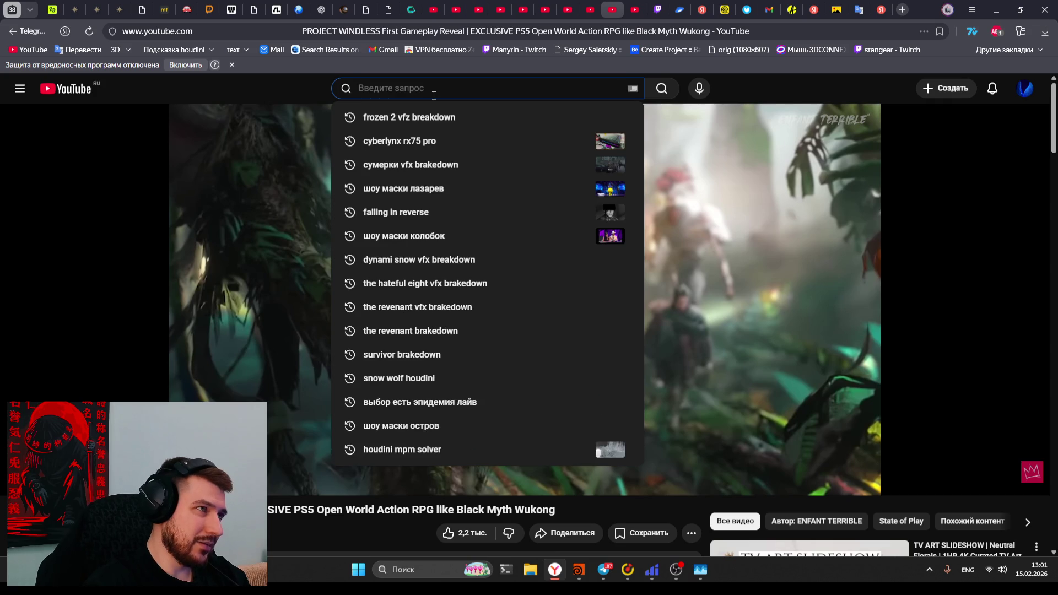
pyautogui.write('рфд')
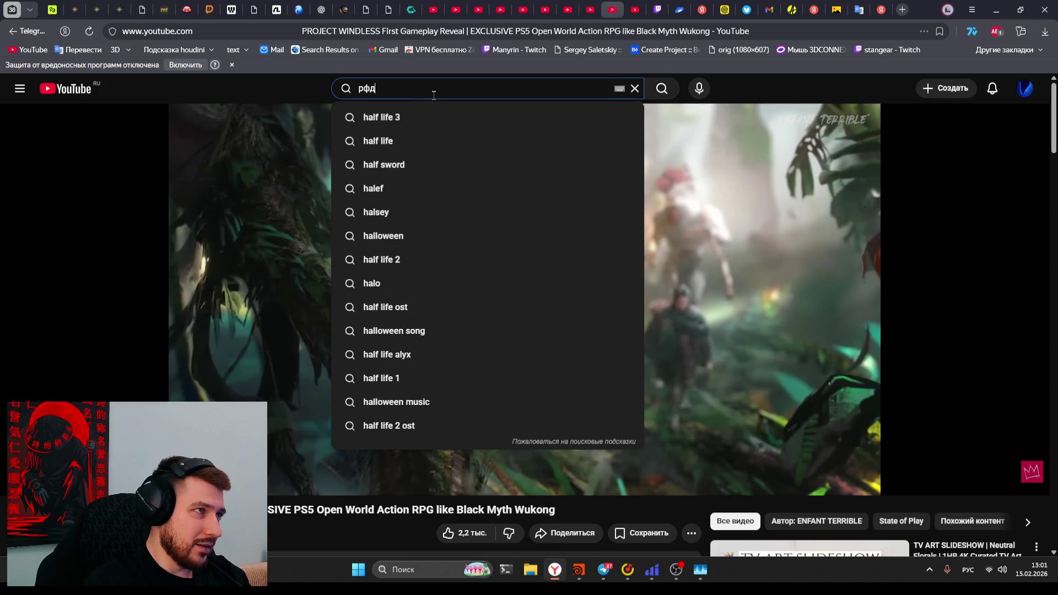
pyautogui.press('BackSpace')
pyautogui.press('BackSpace')
pyautogui.hotkey('alt', 'shift')
pyautogui.write('halge')
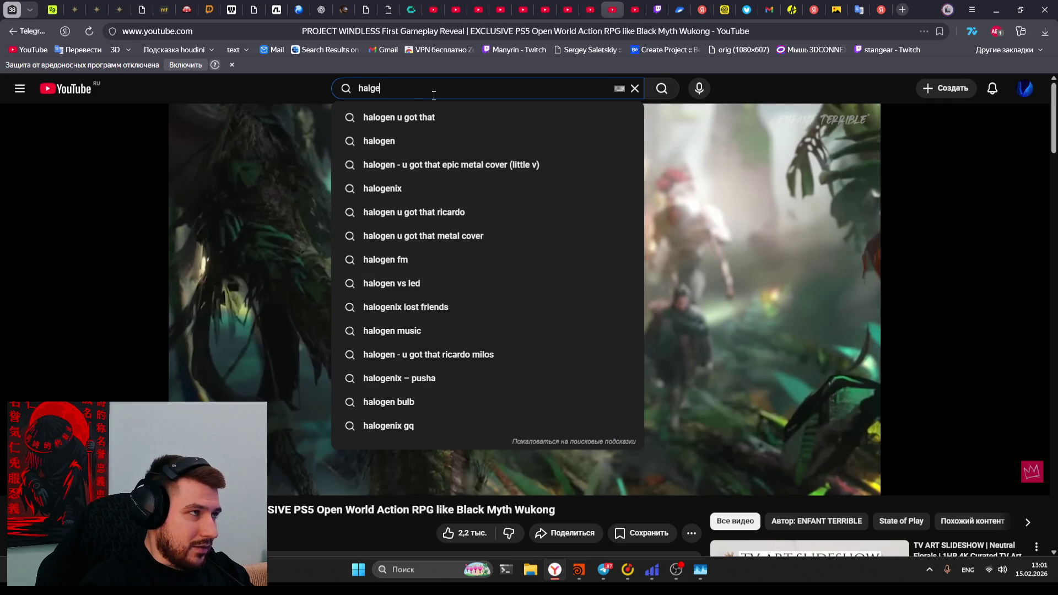
pyautogui.write('t of london')
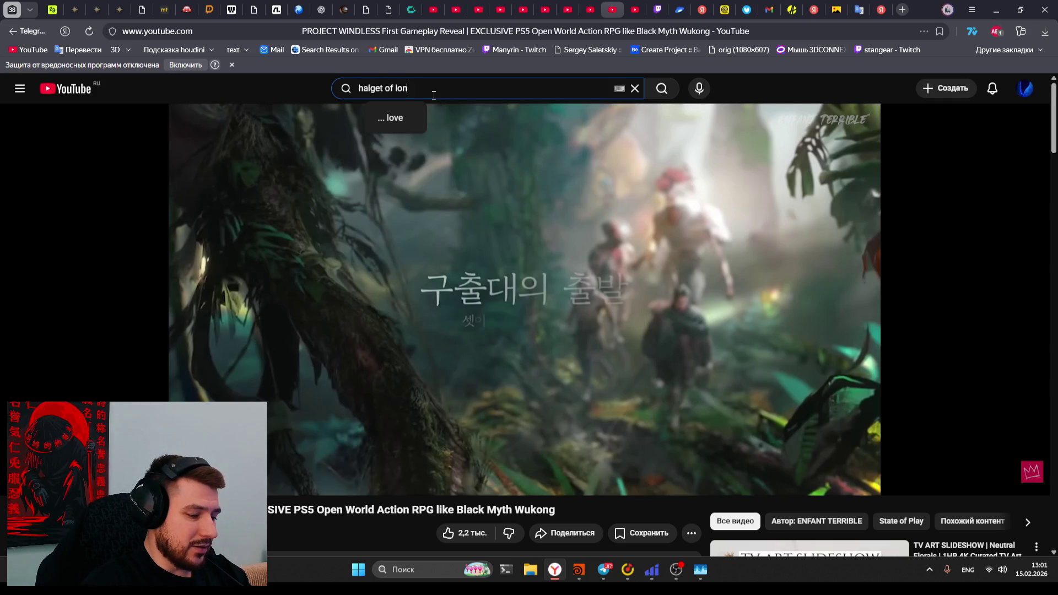
pyautogui.press('Return')
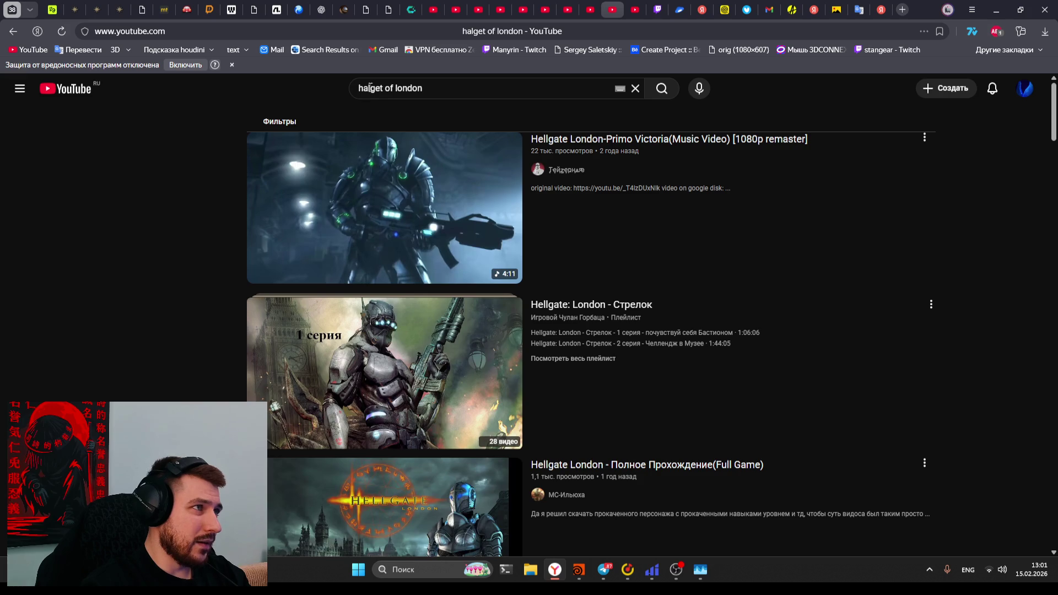
pyautogui.click(368, 88)
pyautogui.write('lgate')
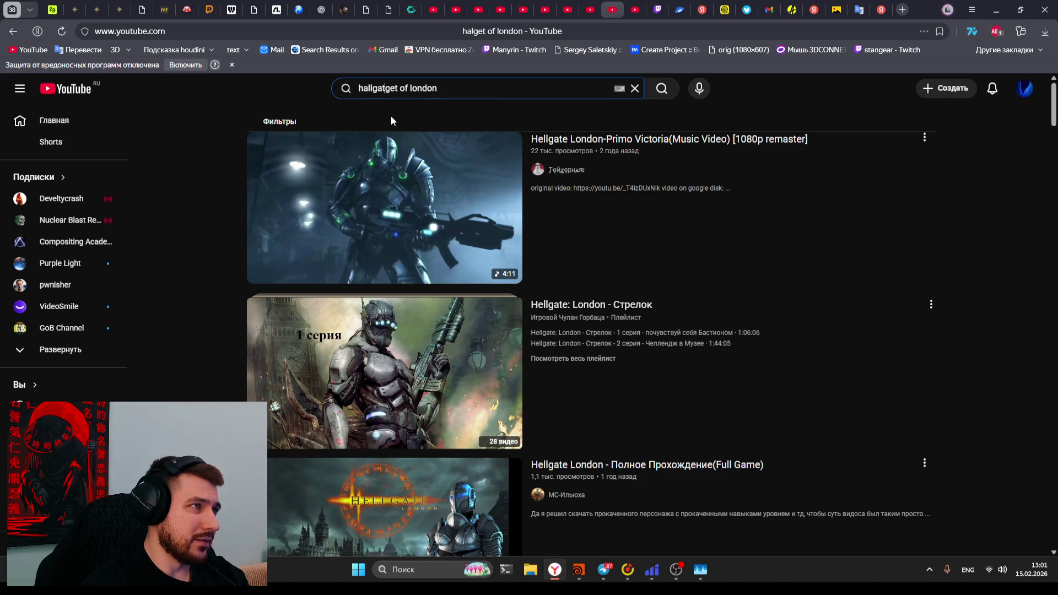
pyautogui.press('BackSpace')
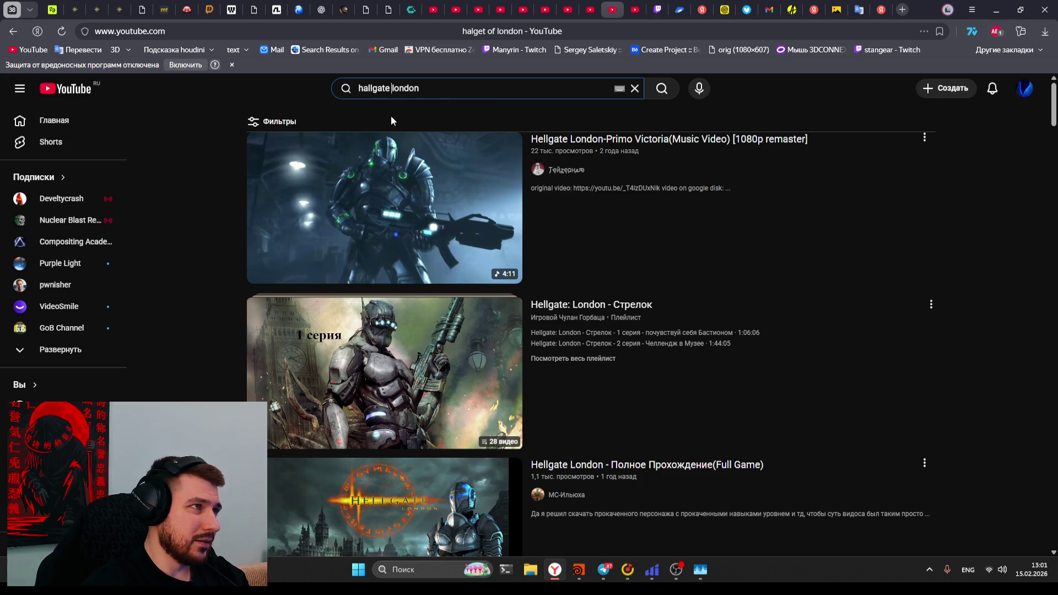
pyautogui.write('of')
pyautogui.press('Return')
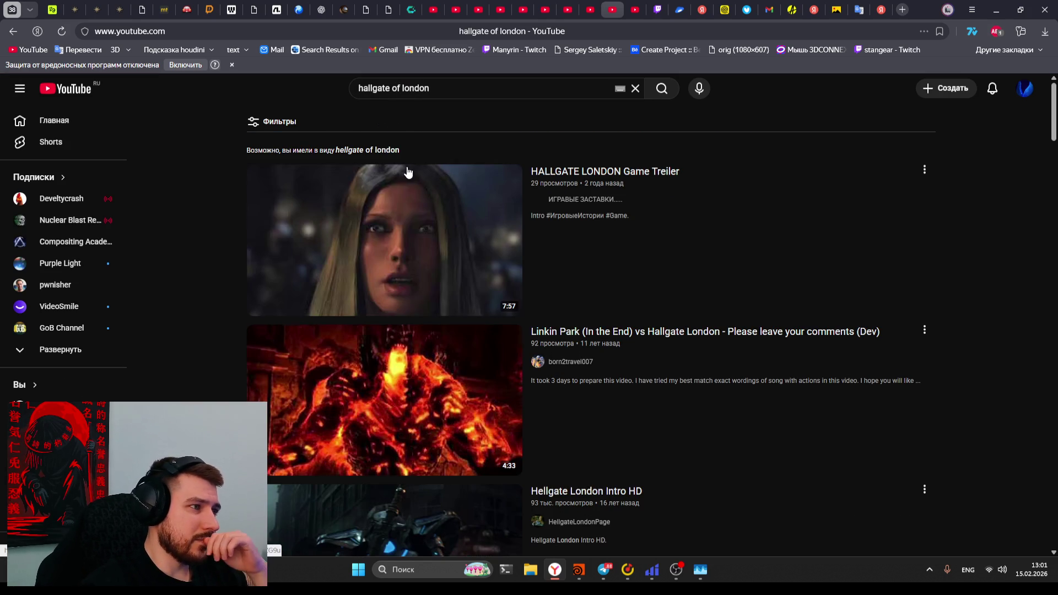
# Browse the results, then search for the 'hellgate london gameplay' suggestion instead
pyautogui.scroll(-1, 217, 271)
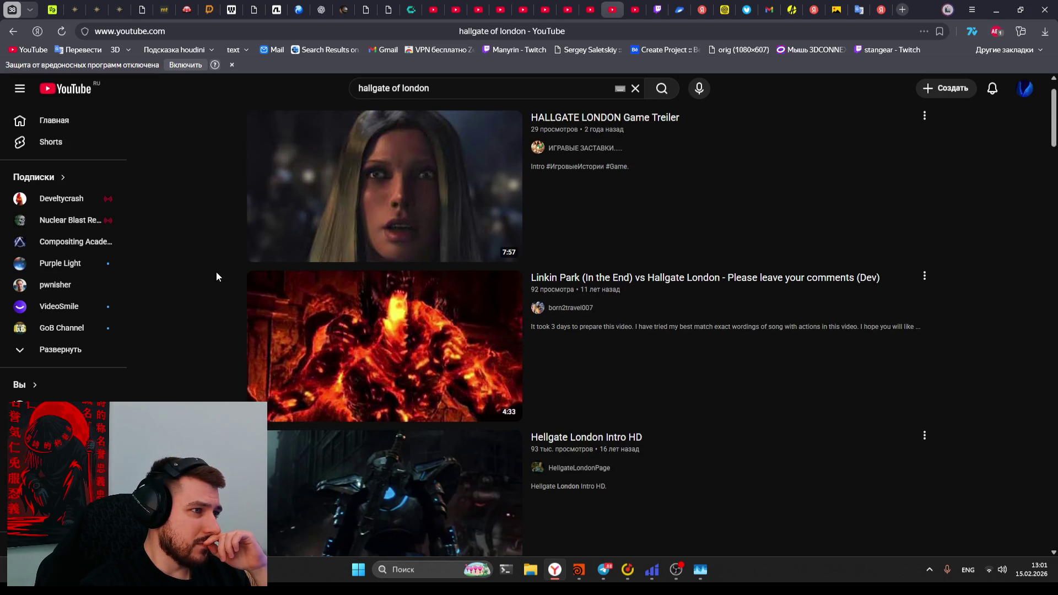
pyautogui.scroll(-3, 255, 370)
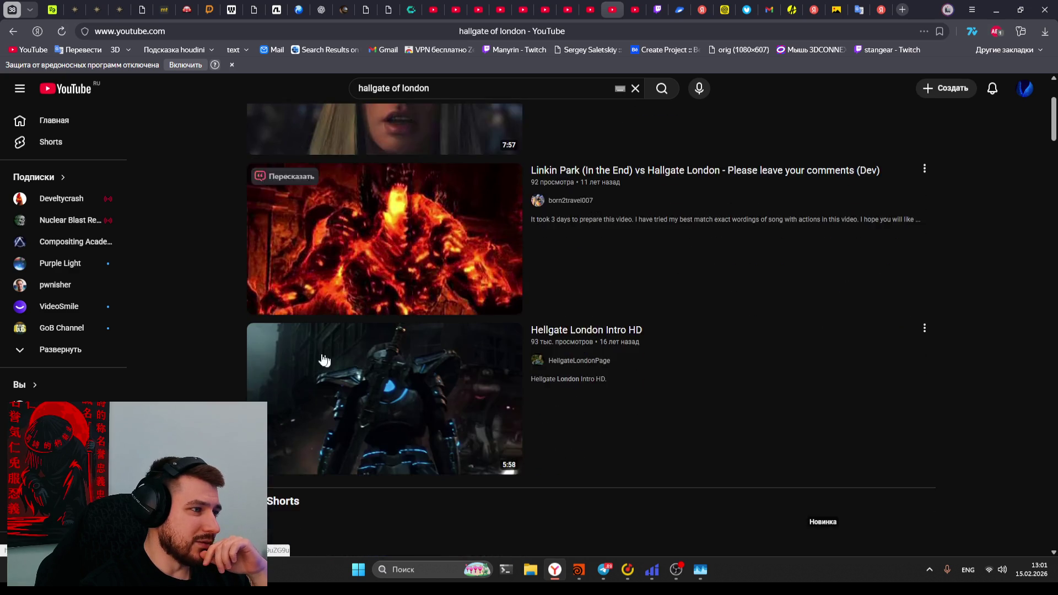
pyautogui.moveTo(393, 393)
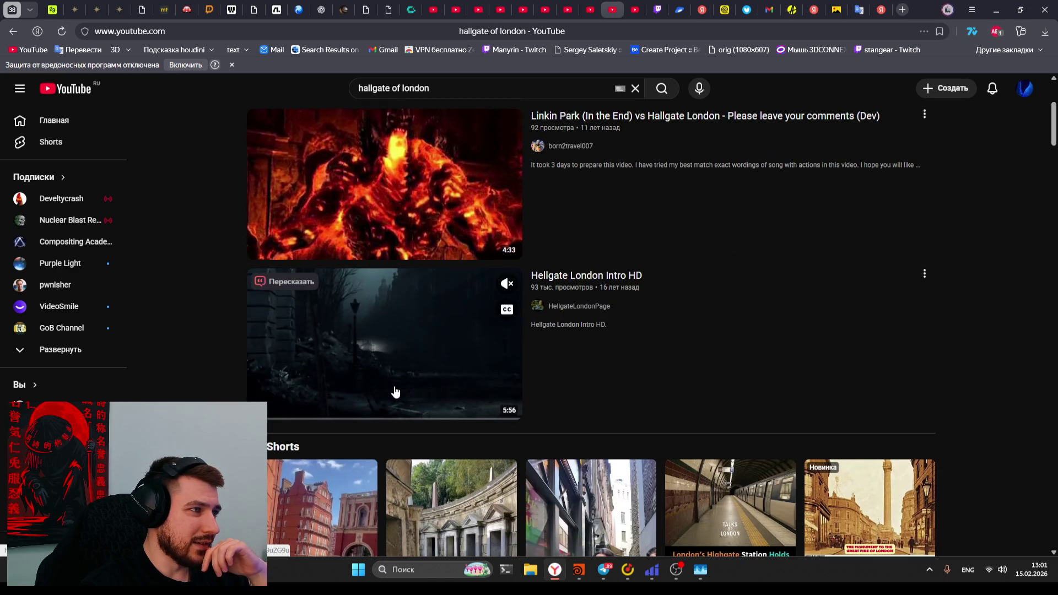
pyautogui.scroll(-8, 386, 392)
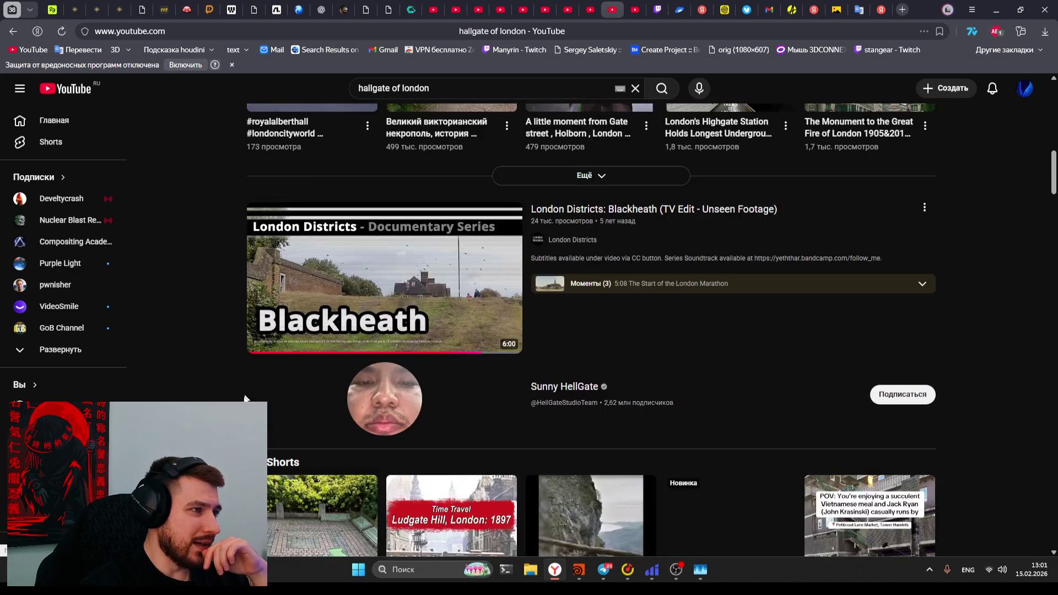
pyautogui.scroll(10, 385, 392)
pyautogui.scroll(2, 413, 265)
pyautogui.moveTo(414, 262)
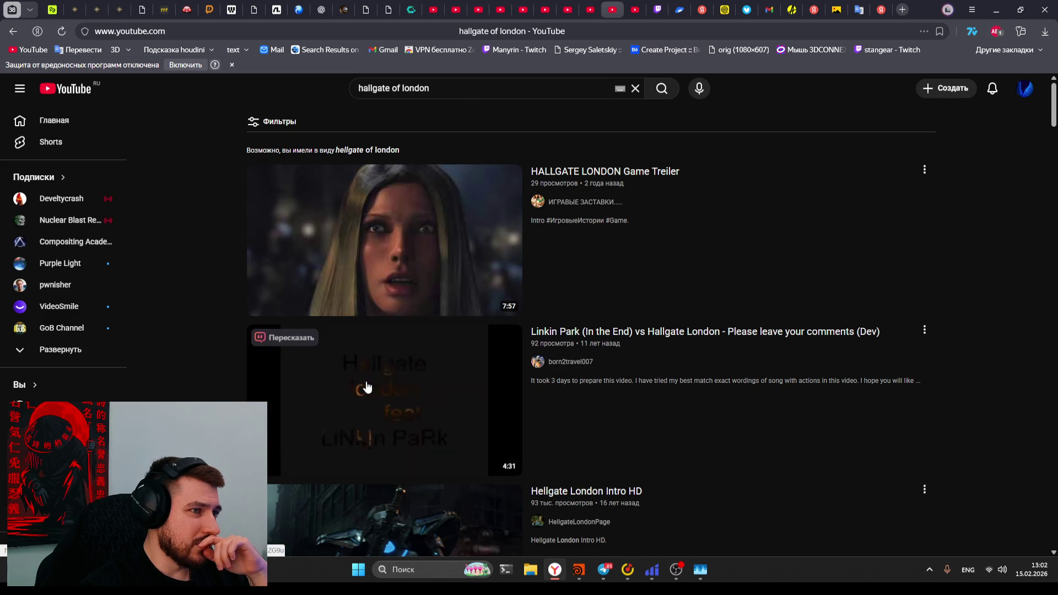
pyautogui.click(466, 96)
pyautogui.press('Down')
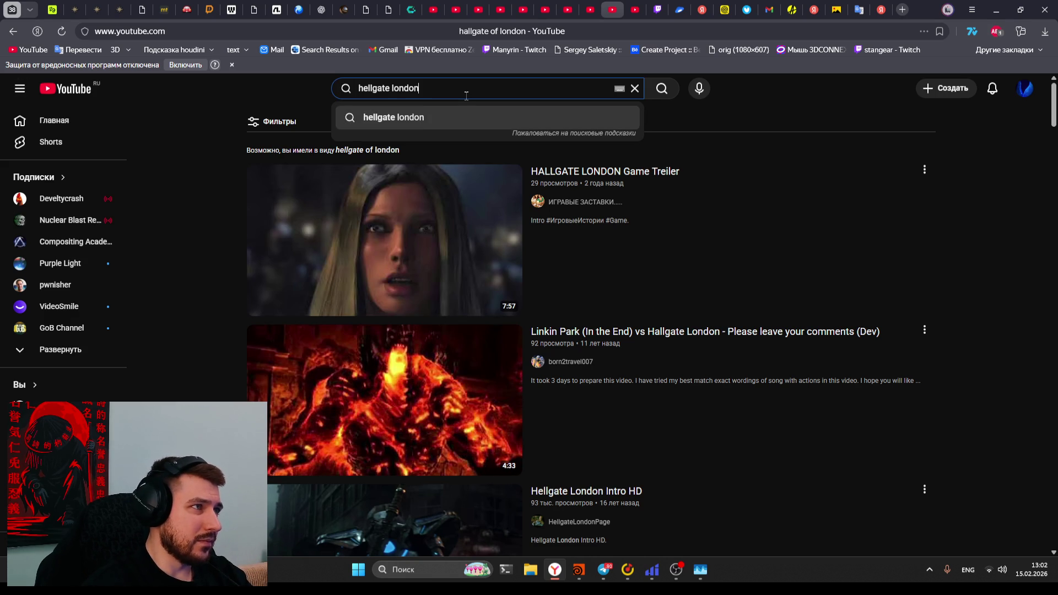
pyautogui.press('Down')
pyautogui.press('Return')
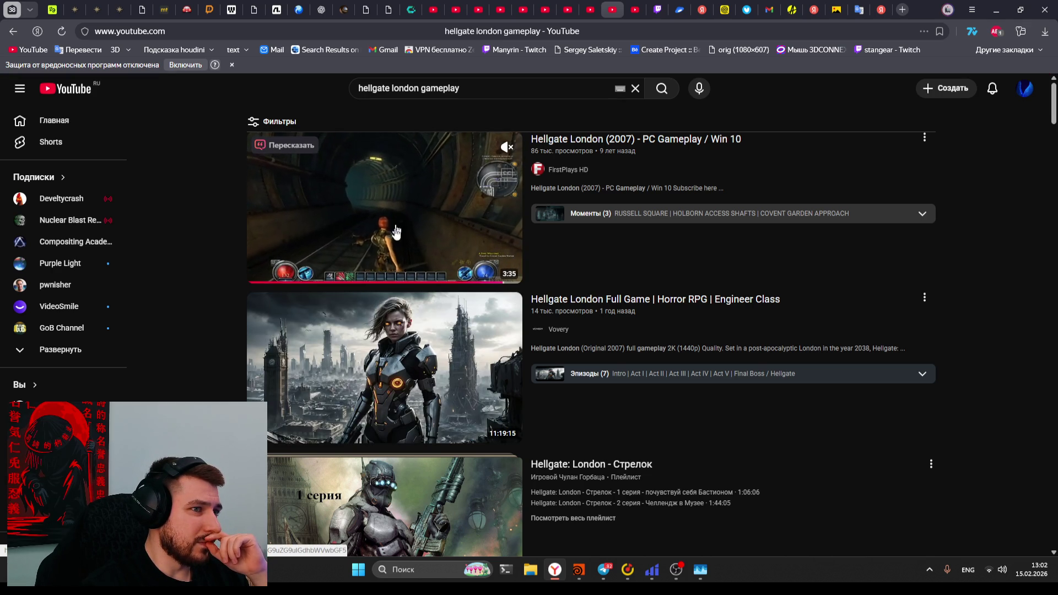
# Open the Стрелок playlist episode in a new tab and preview later scenes
pyautogui.moveTo(330, 378)
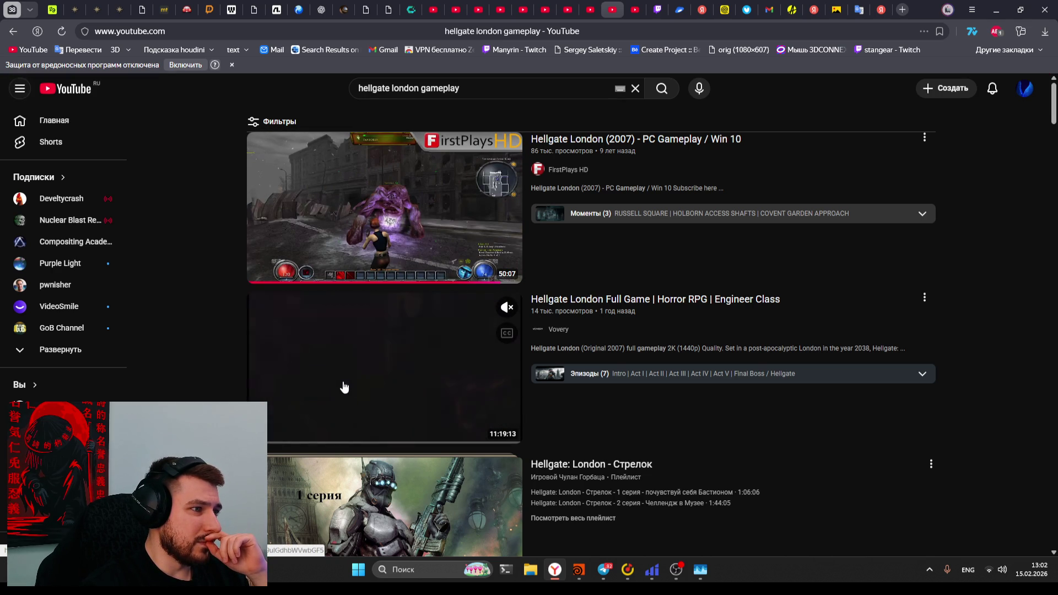
pyautogui.middleClick(359, 485)
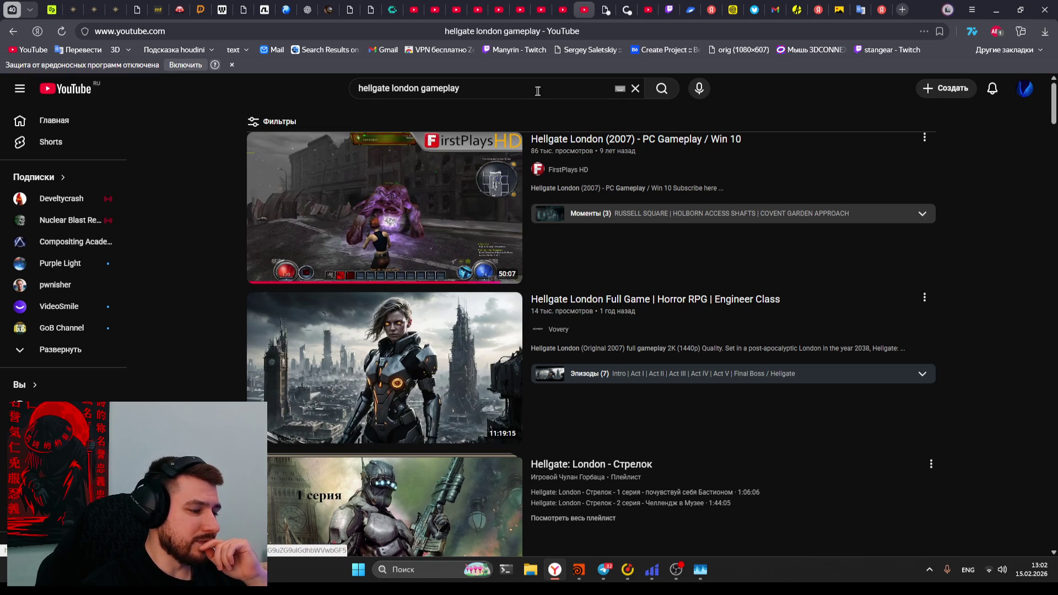
pyautogui.click(625, 11)
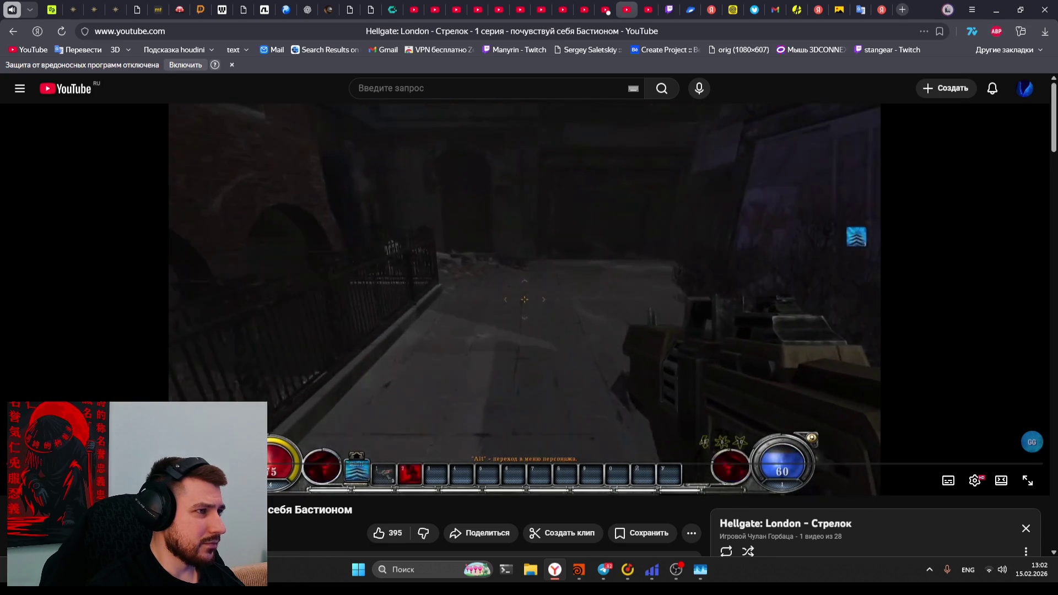
pyautogui.moveTo(146, 465); pyautogui.dragTo(209, 464)
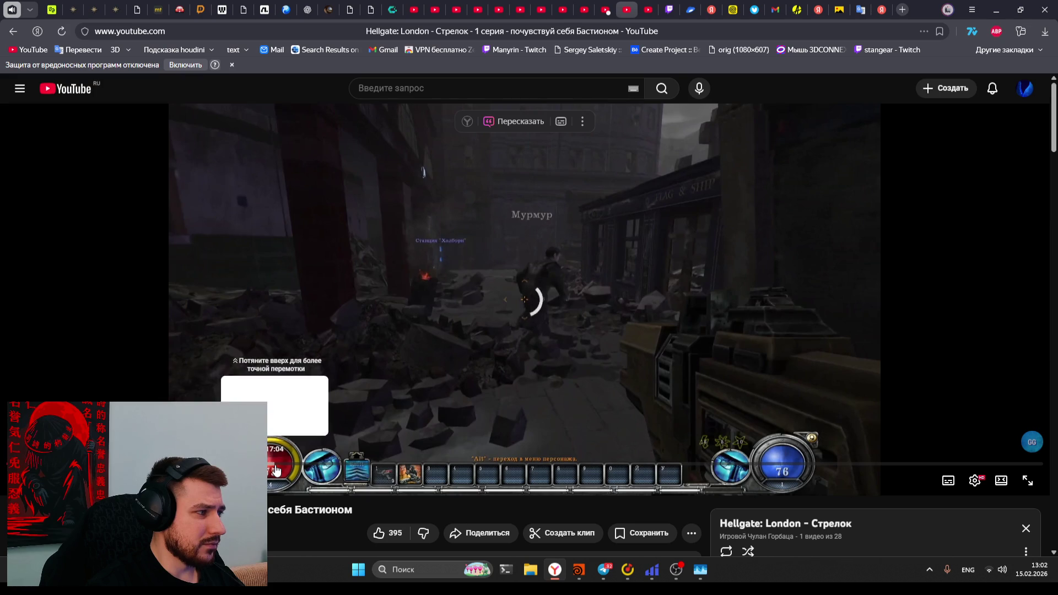
pyautogui.moveTo(276, 470); pyautogui.dragTo(276, 470)
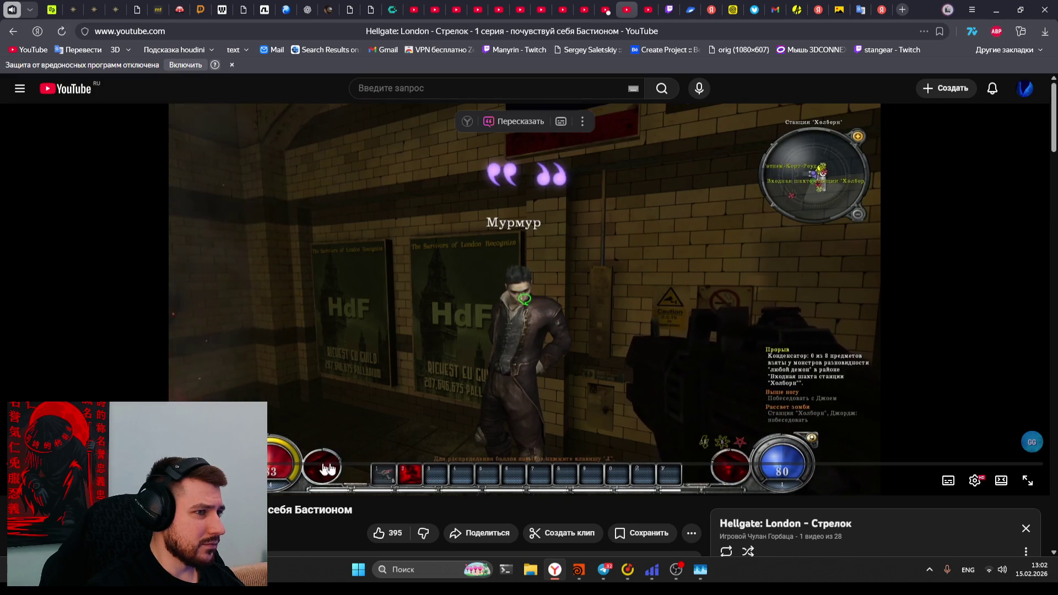
# Skip through the episode to the inventory and merchant scenes, enabling auto-generated captions
pyautogui.moveTo(469, 491); pyautogui.dragTo(536, 470)
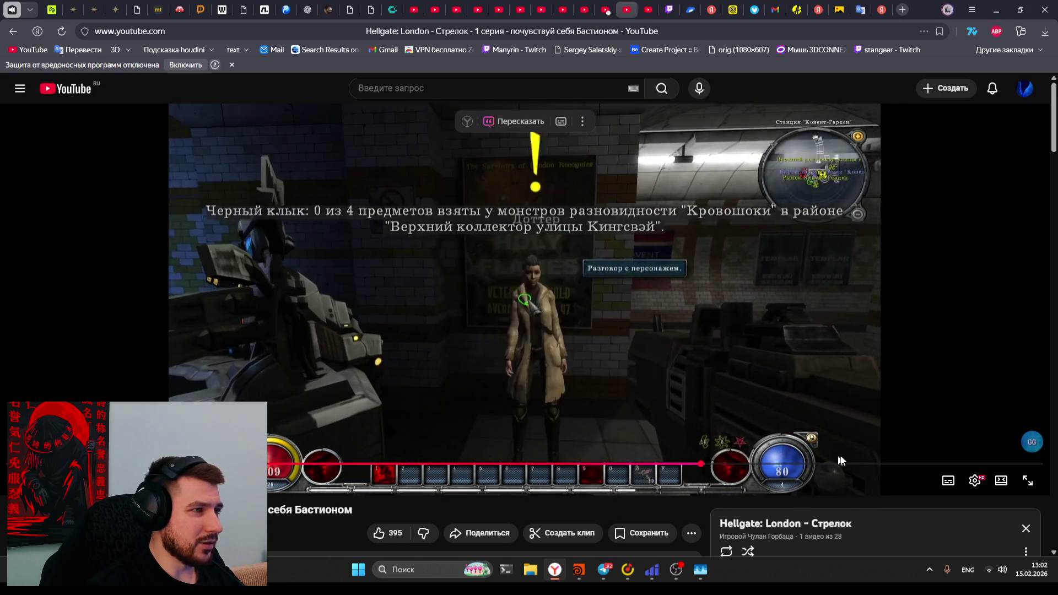
pyautogui.click(837, 465)
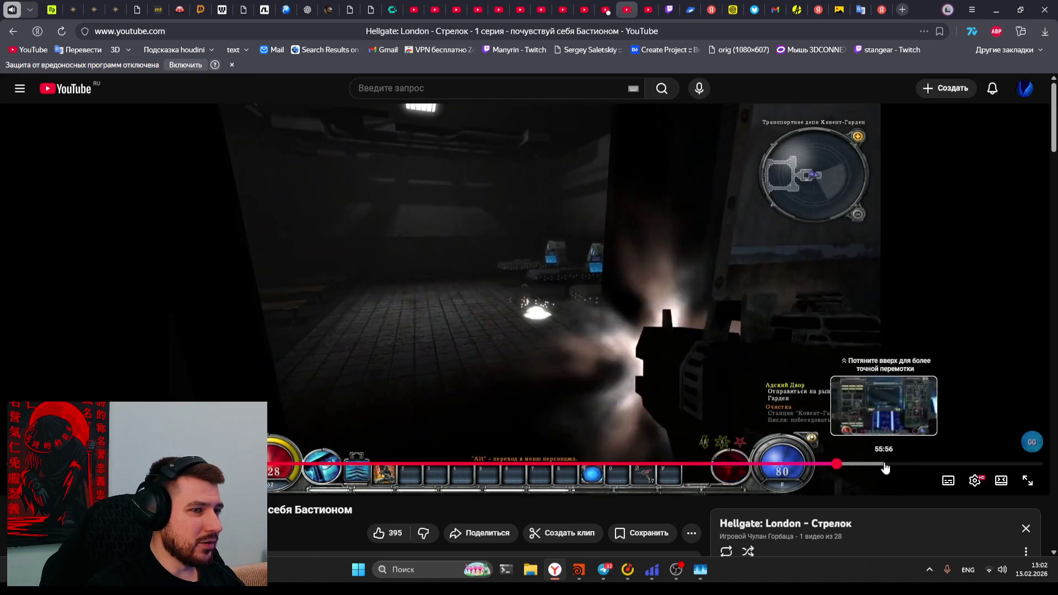
pyautogui.click(878, 465)
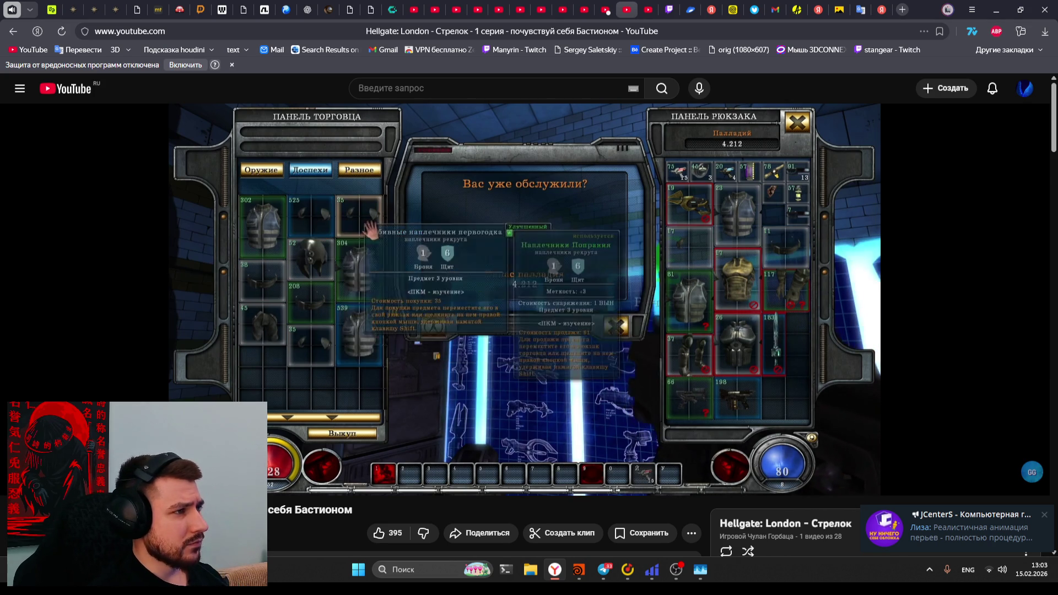
pyautogui.click(957, 477)
pyautogui.click(984, 468)
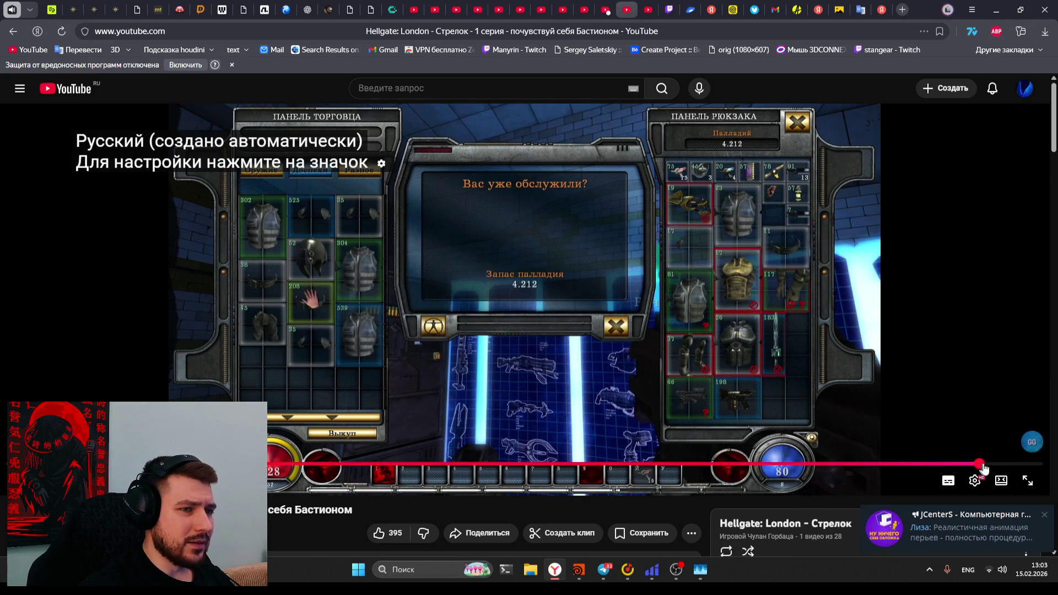
pyautogui.click(1014, 464)
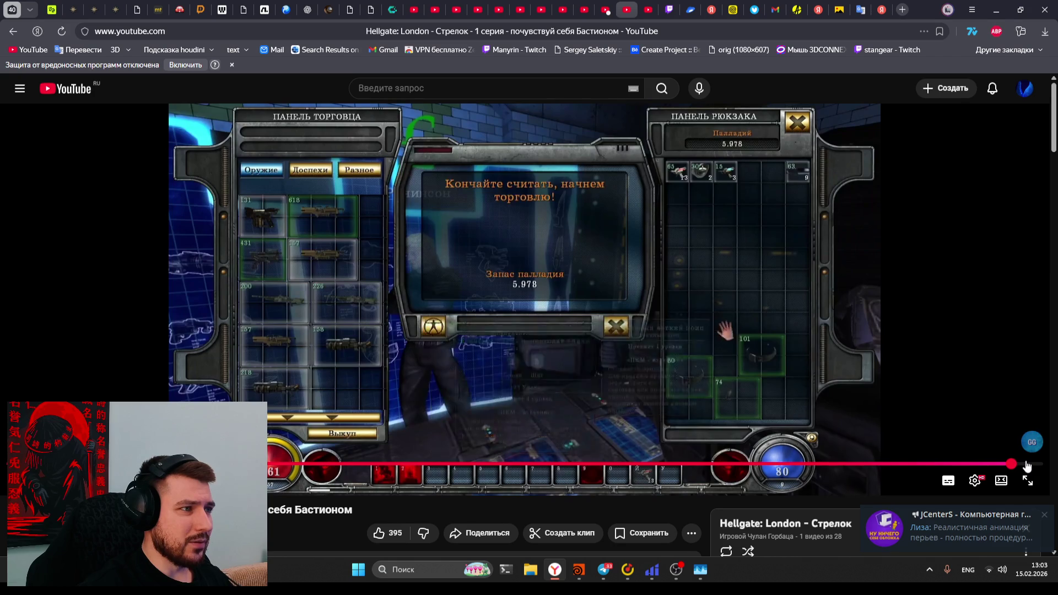
pyautogui.scroll(-5, 371, 406)
pyautogui.scroll(5, 472, 319)
# On the Full Game Engineer Class video, scrub ahead into the Final Boss chapter
pyautogui.hotkey('alt', 'Left')
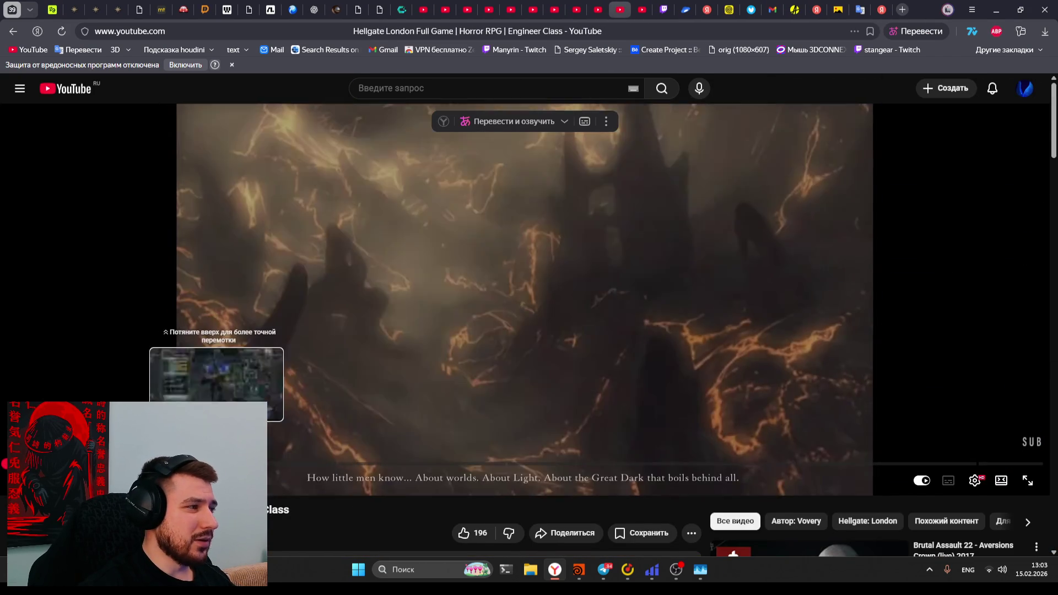
pyautogui.moveTo(217, 465); pyautogui.dragTo(919, 464)
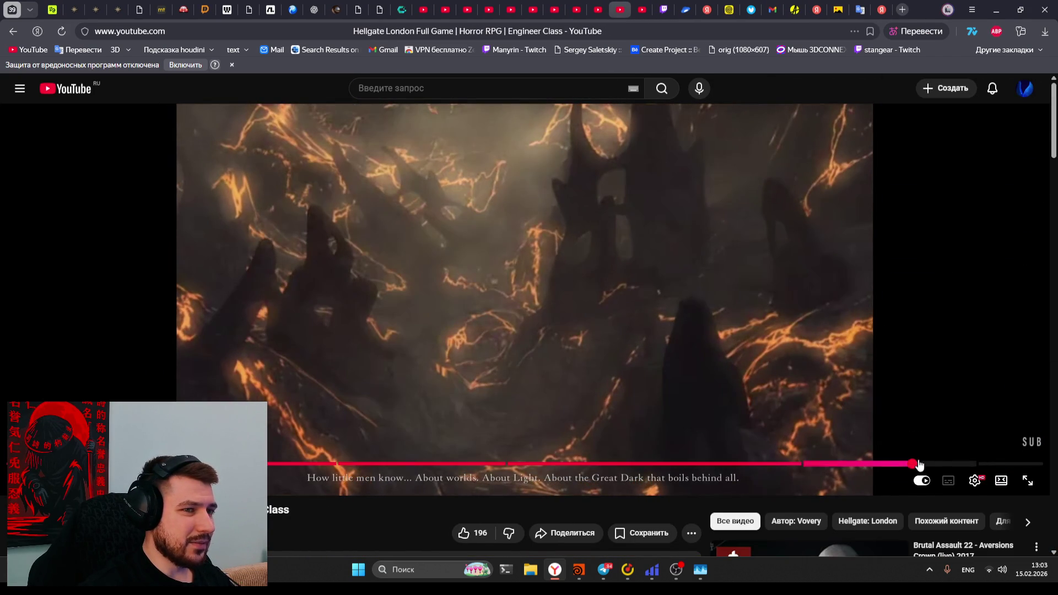
pyautogui.click(1001, 464)
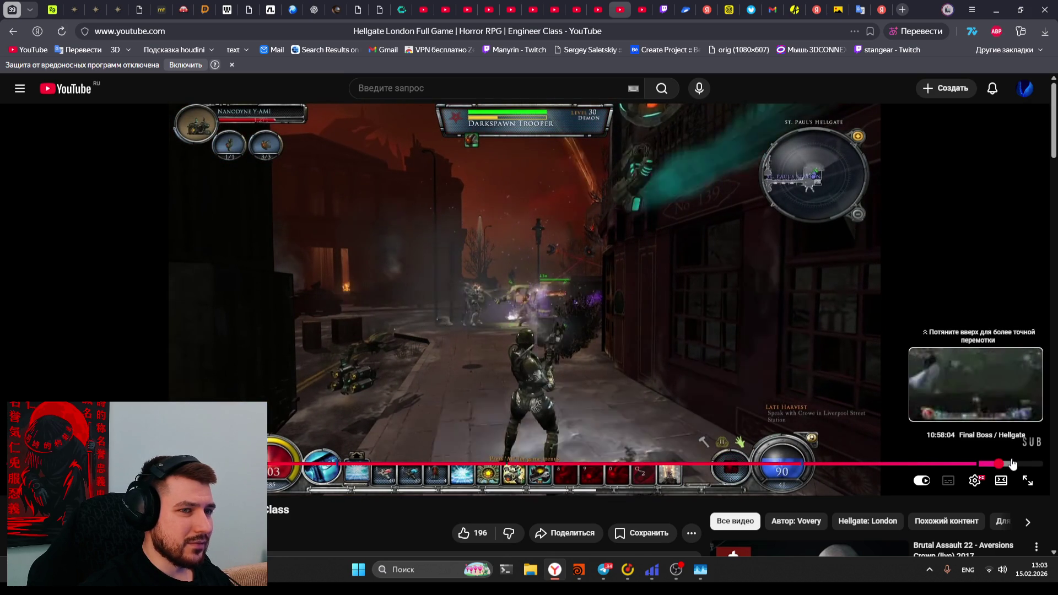
pyautogui.click(1013, 465)
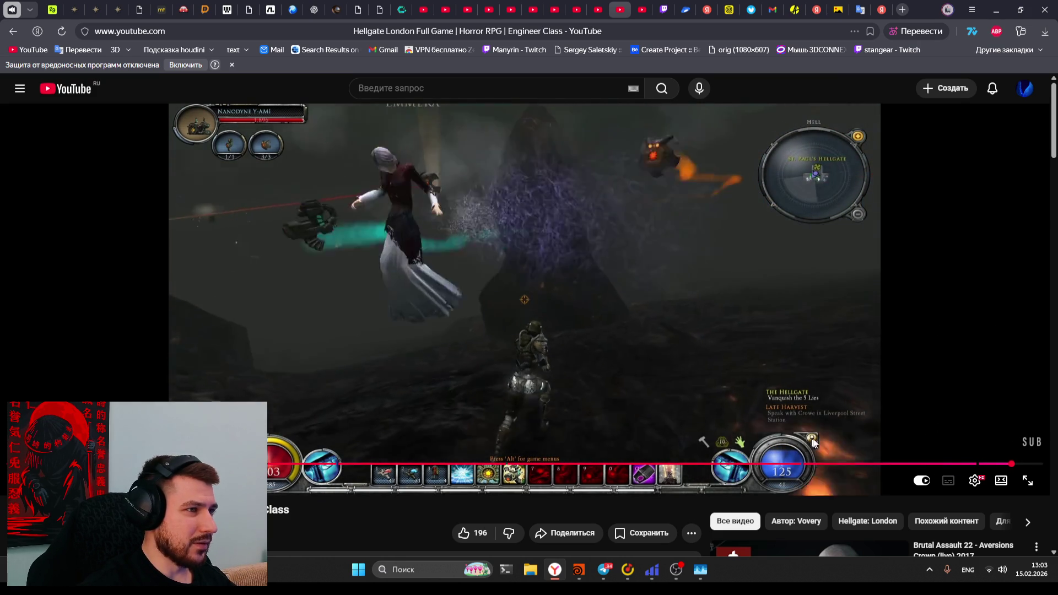
pyautogui.moveTo(1021, 464); pyautogui.dragTo(1032, 467)
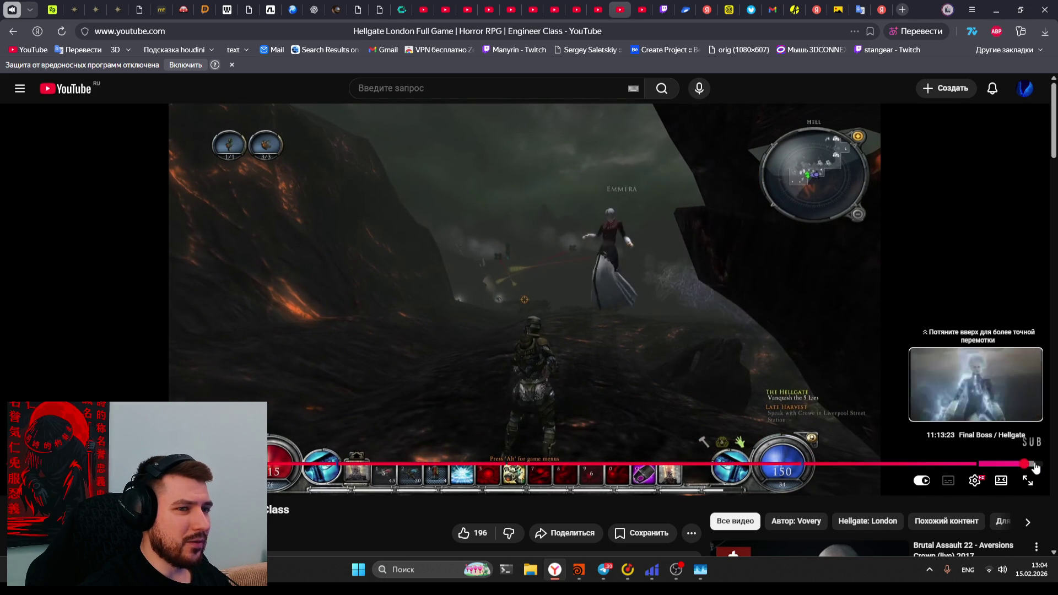
pyautogui.click(1030, 465)
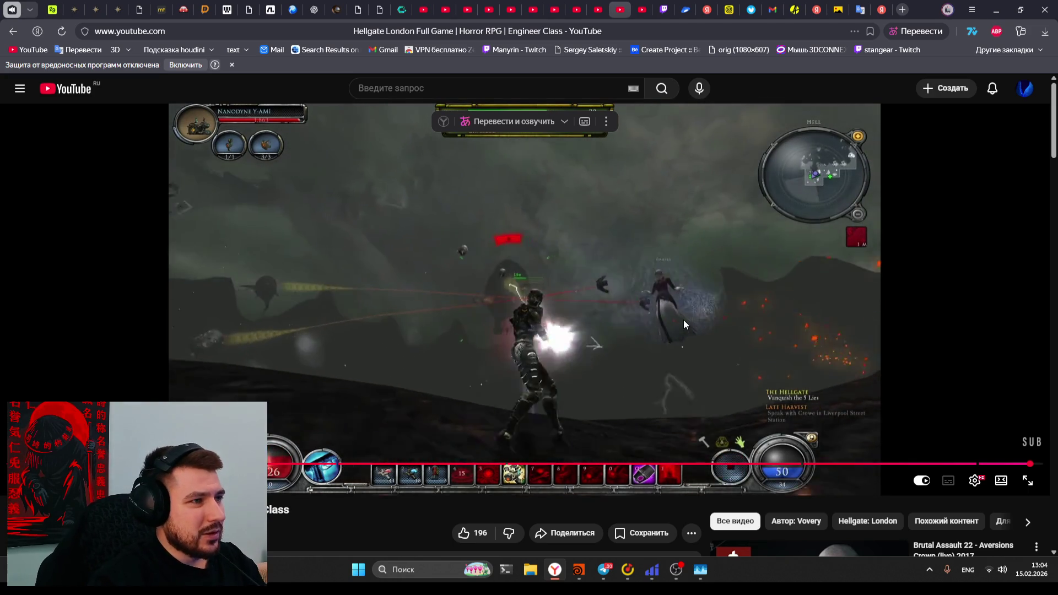
pyautogui.moveTo(1038, 467); pyautogui.dragTo(1036, 468)
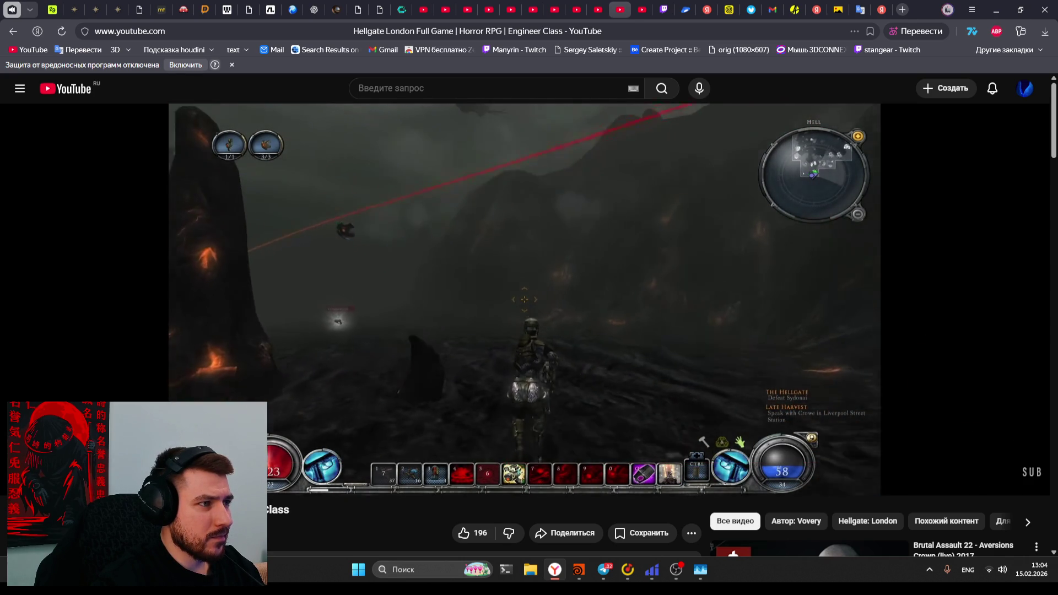
# Pause the Hellgate video and close the Hellgate London search results tab
pyautogui.click(725, 112)
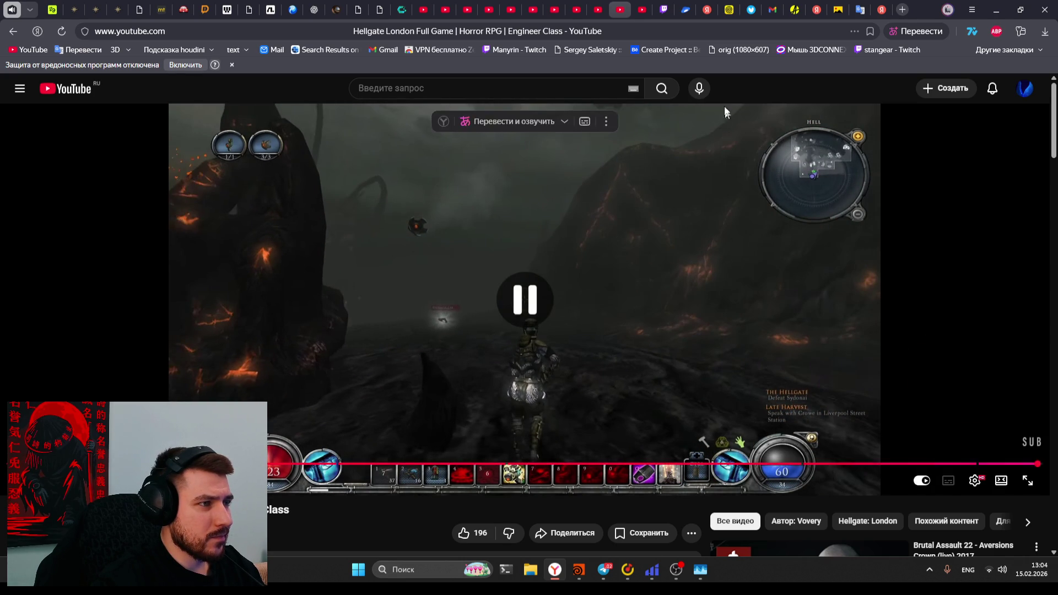
pyautogui.click(577, 9)
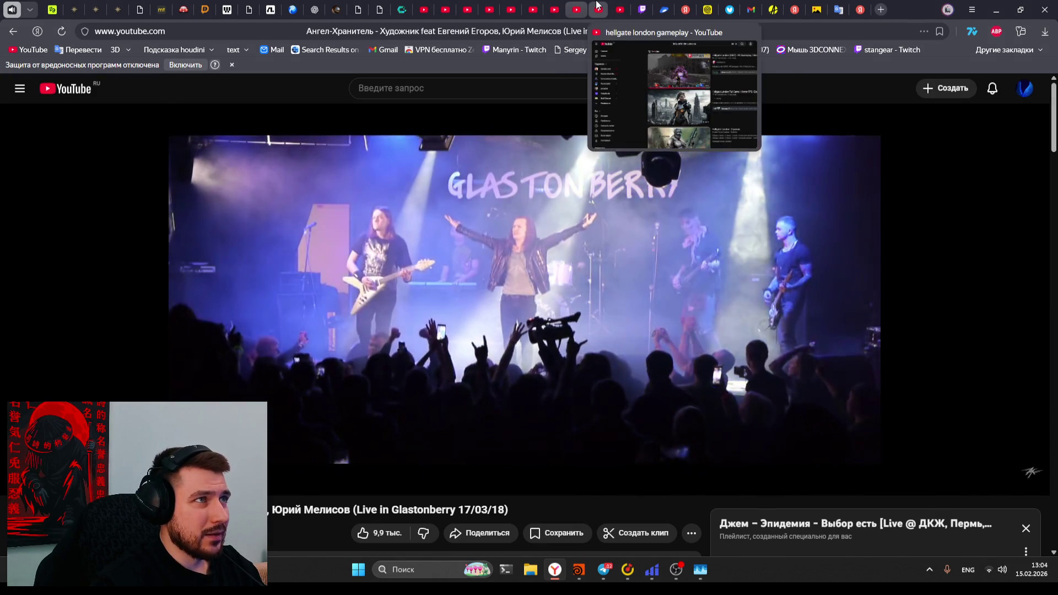
pyautogui.click(597, 5)
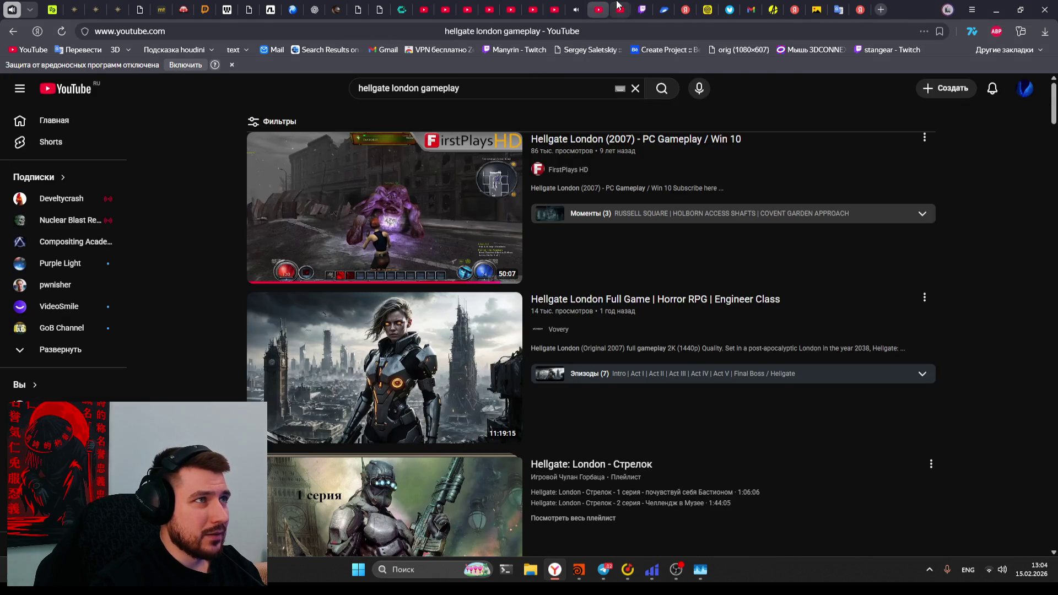
pyautogui.click(600, 4)
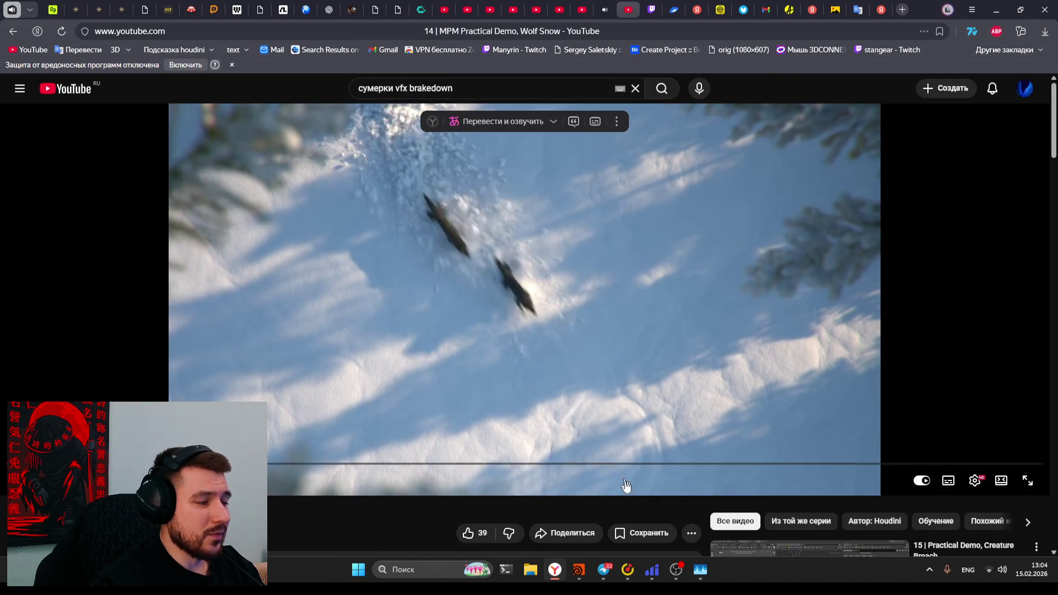
# Return to Houdini and pan and zoom the network toward the component nodes
pyautogui.click(579, 573)
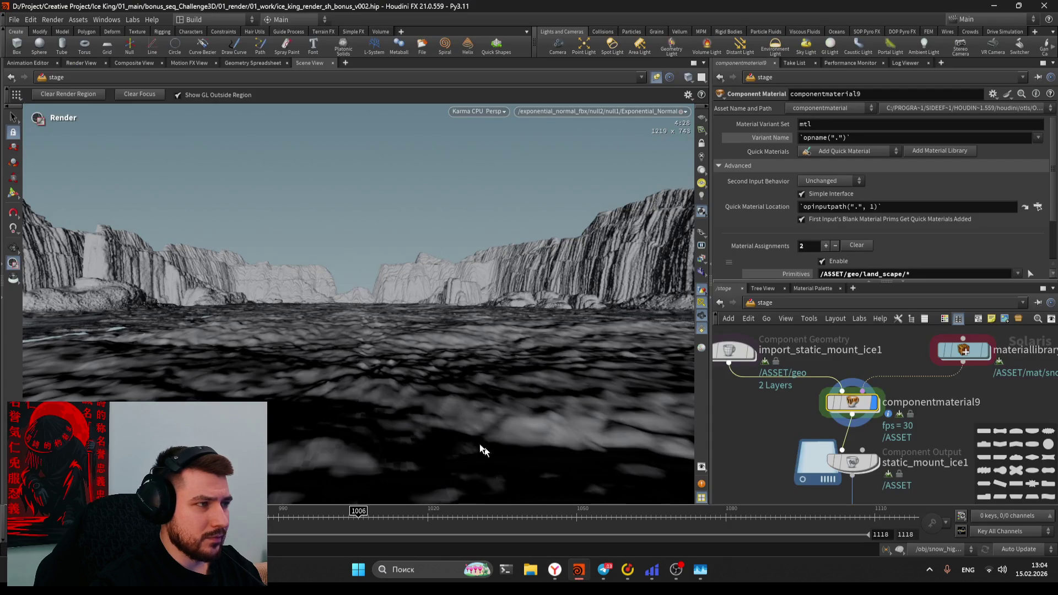
pyautogui.moveTo(771, 461); pyautogui.dragTo(776, 425, button='middle')
pyautogui.scroll(2, 776, 424)
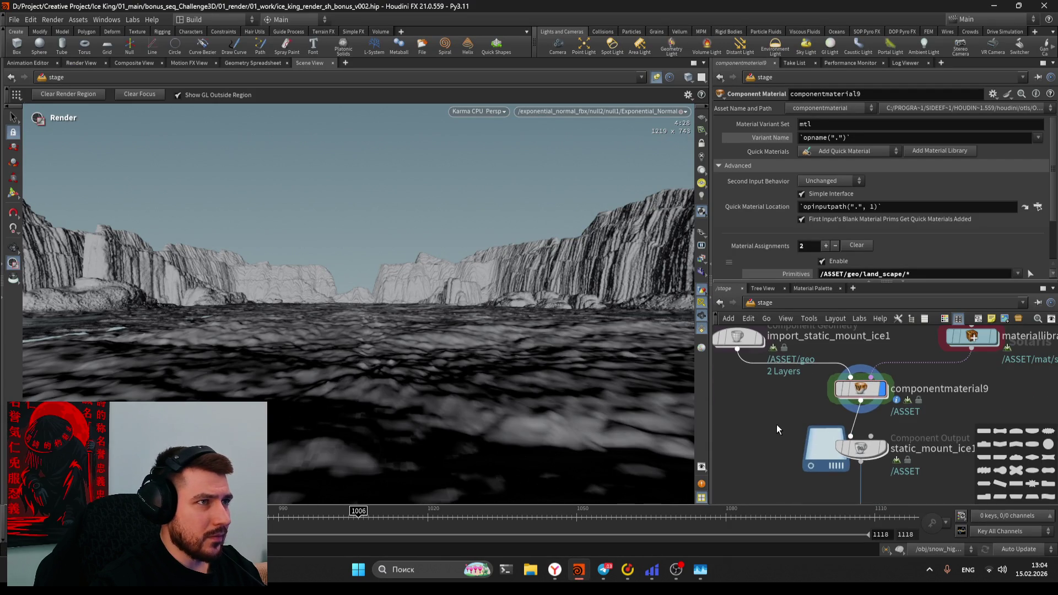
pyautogui.scroll(-2, 777, 425)
pyautogui.scroll(-3, 776, 424)
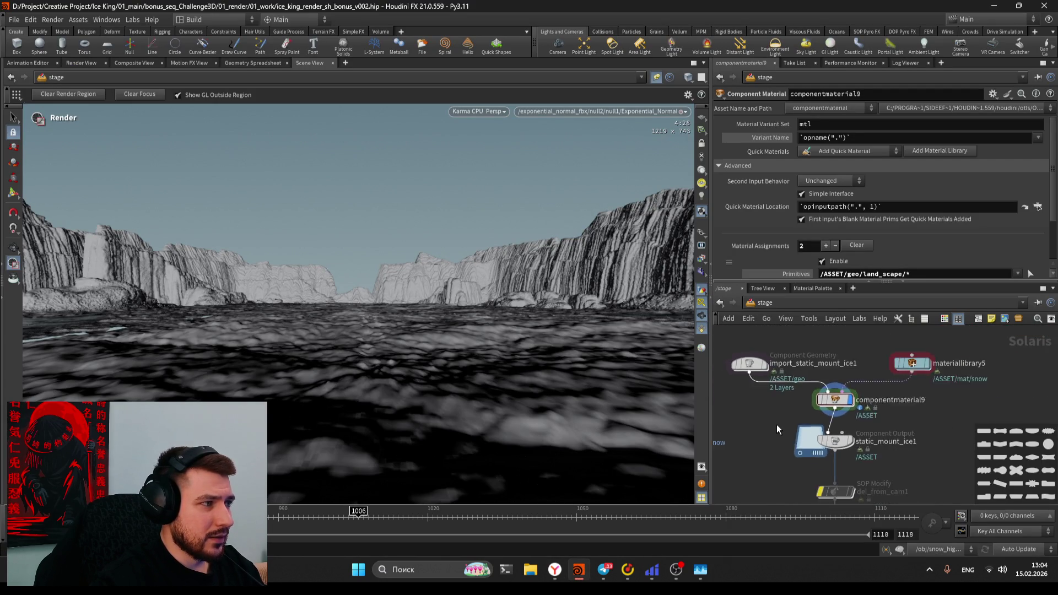
pyautogui.scroll(-2, 777, 430)
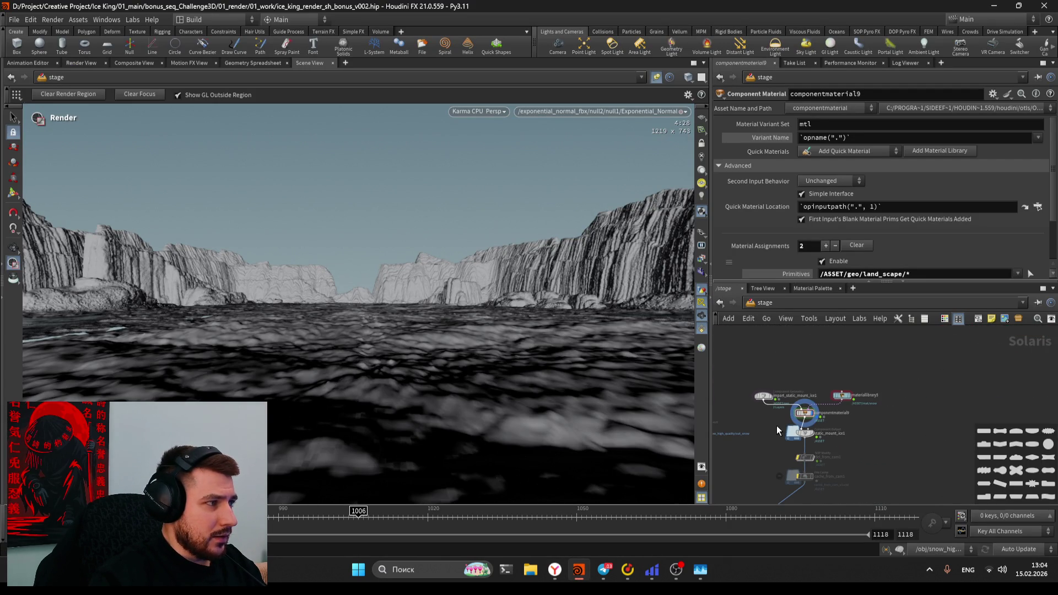
pyautogui.scroll(2, 776, 425)
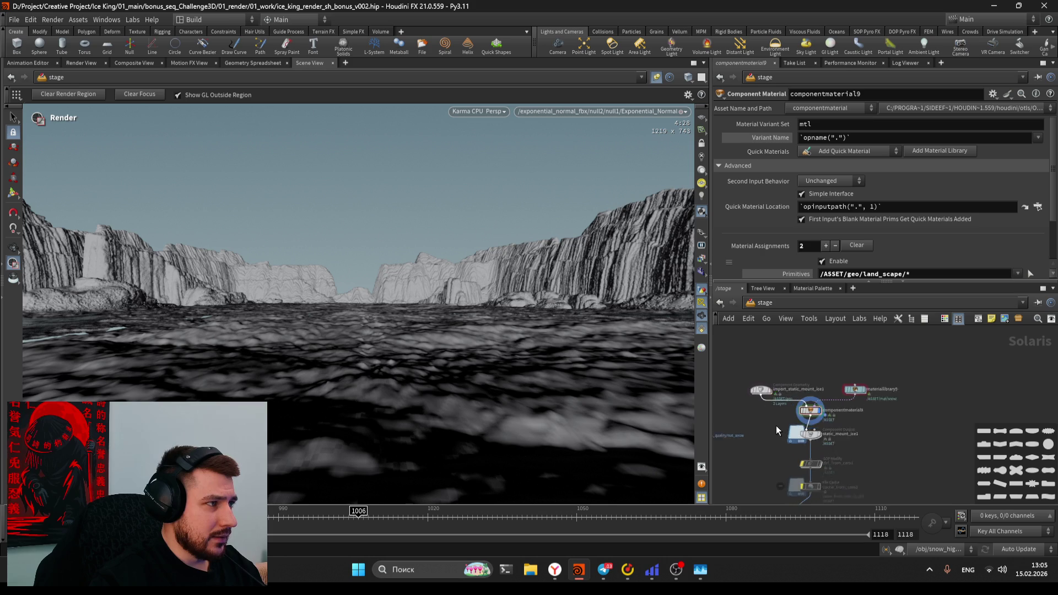
pyautogui.scroll(-3, 776, 426)
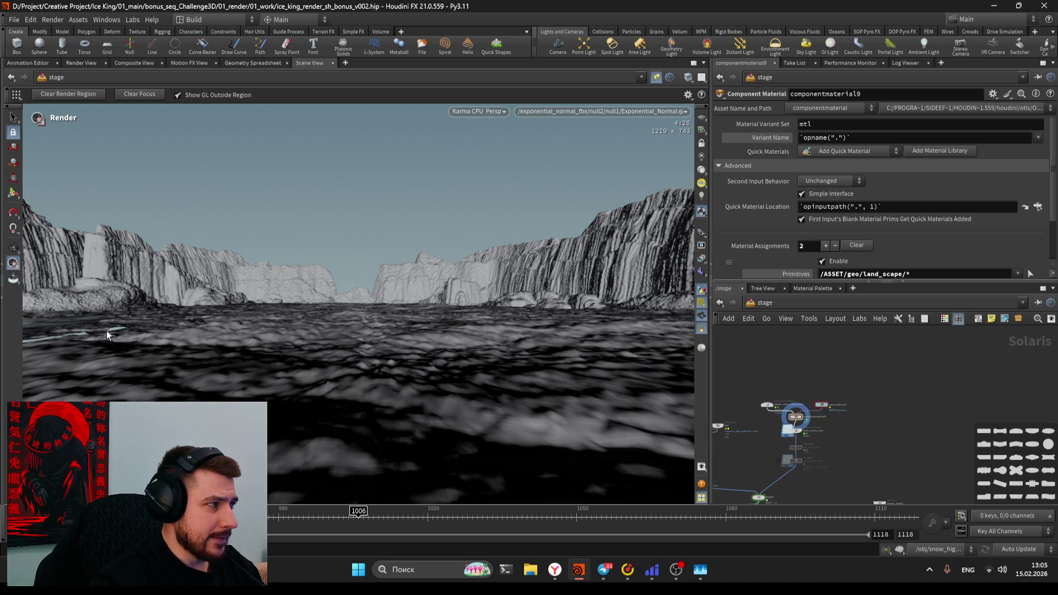
# Switch the viewport to camera navigation and select the static_mount_ice1 Component Output node
pyautogui.press('Escape')
pyautogui.scroll(3, 332, 397)
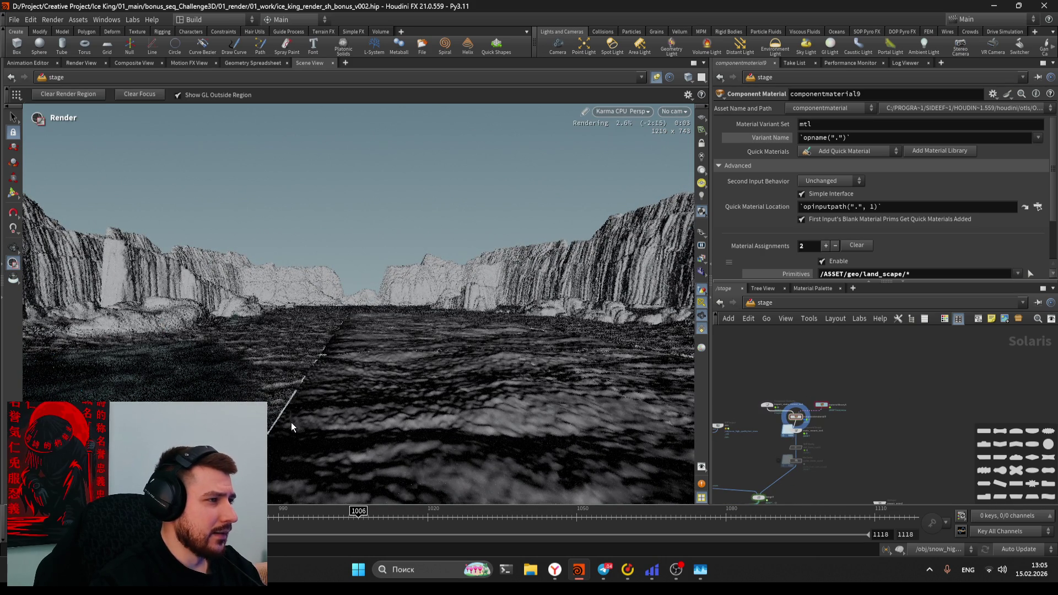
pyautogui.click(698, 131)
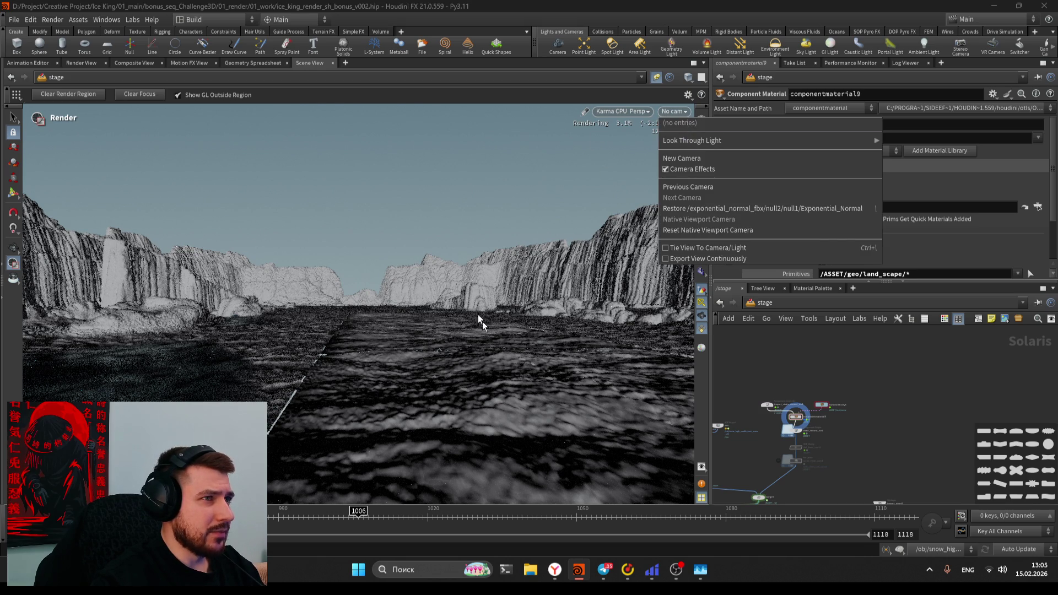
pyautogui.press('Escape')
pyautogui.press('Escape')
pyautogui.scroll(-2, 795, 436)
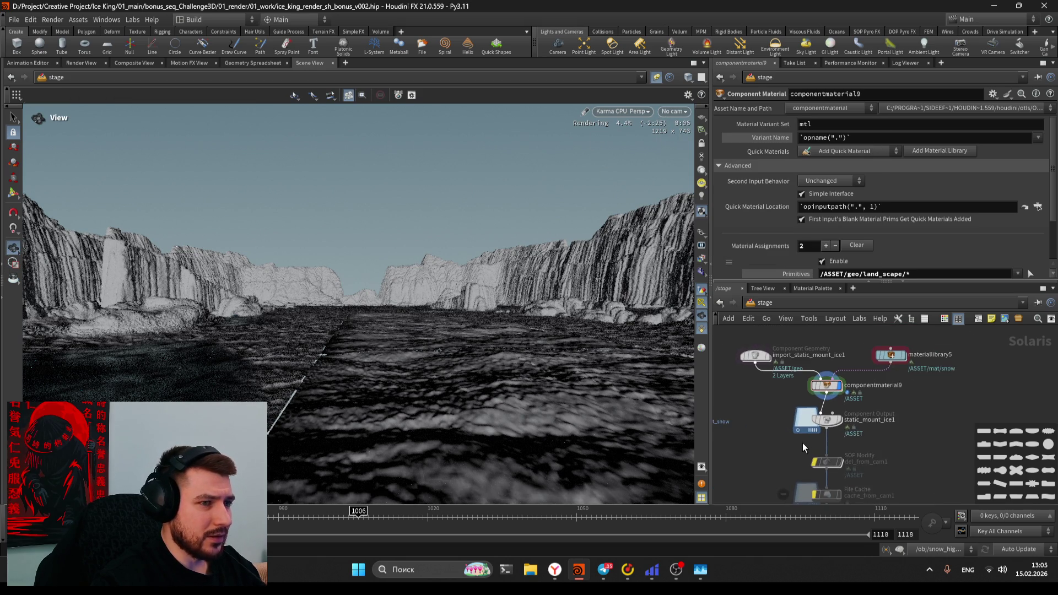
pyautogui.click(825, 394)
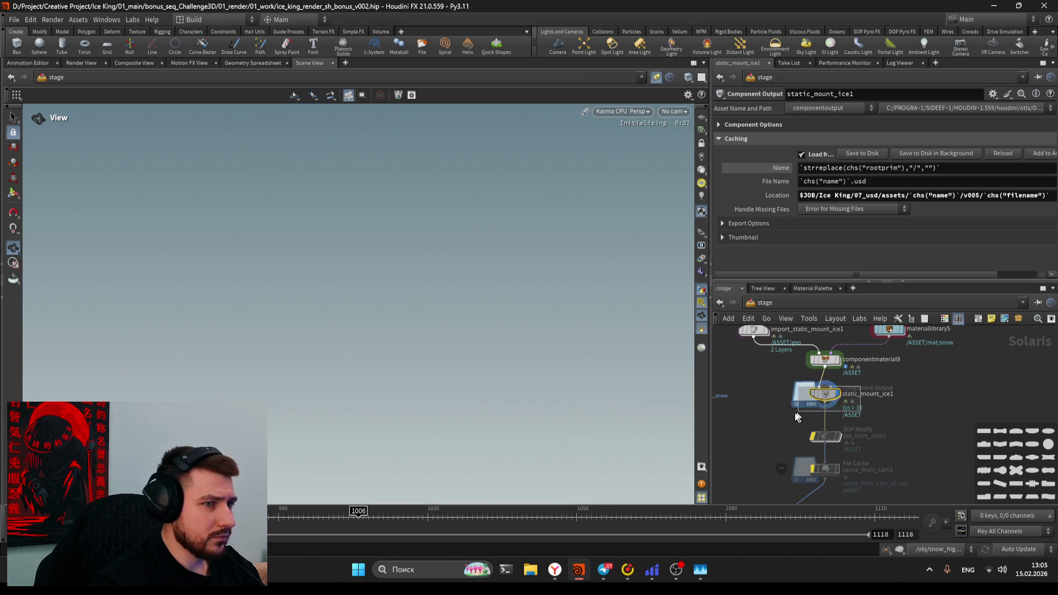
pyautogui.hotkey('alt', 'Tab')
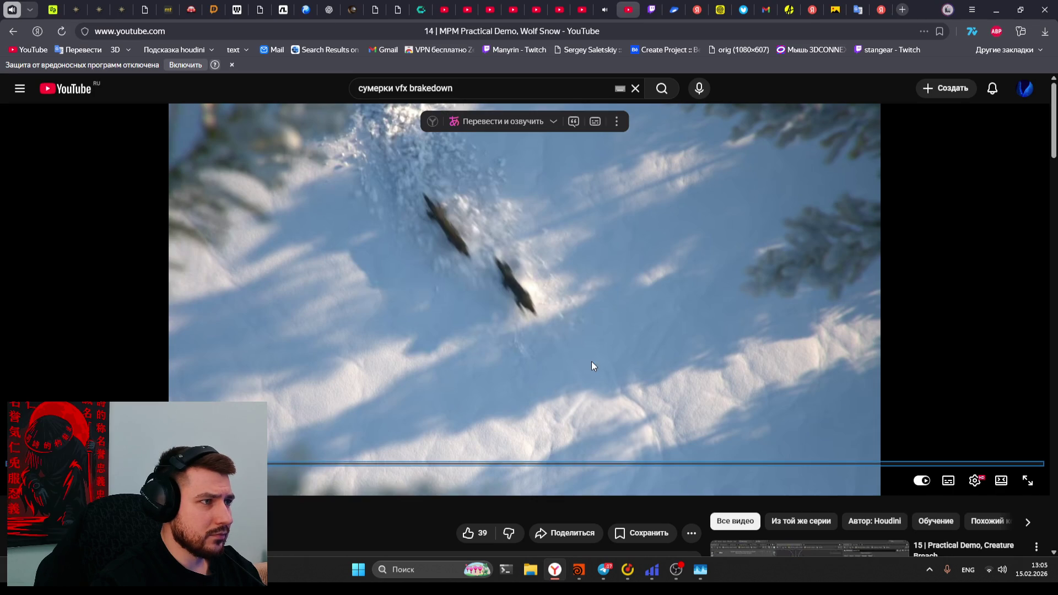
pyautogui.hotkey('alt', 'Tab')
pyautogui.hotkey('alt', 'Tab')
pyautogui.doubleClick(327, 404)
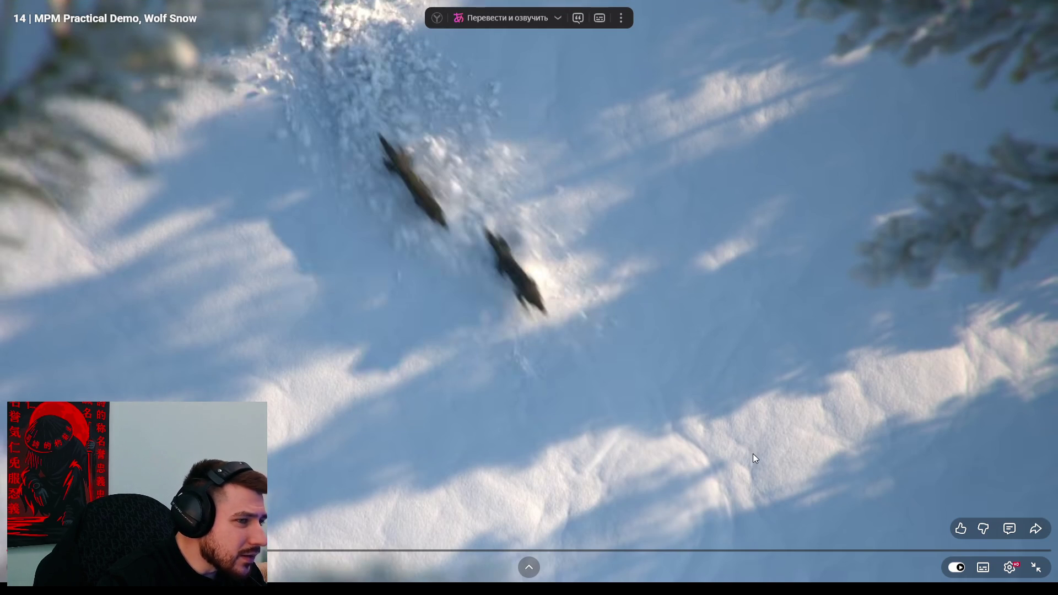
pyautogui.press('Escape')
pyautogui.hotkey('alt', 'Tab')
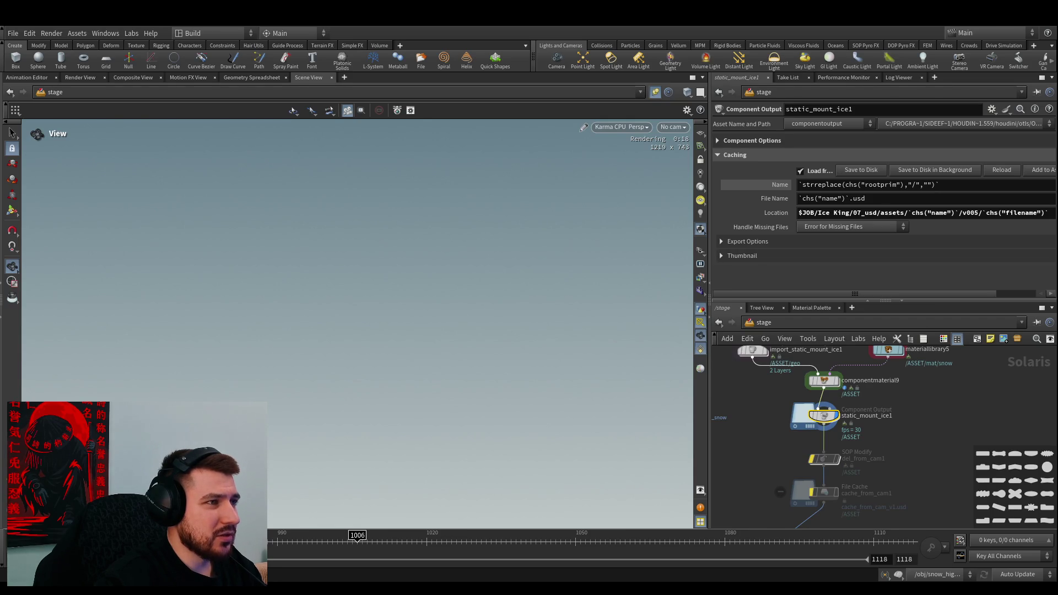
# Change the version in static_mount_ice1's cache Location path from v005 to v006
pyautogui.moveTo(814, 429)
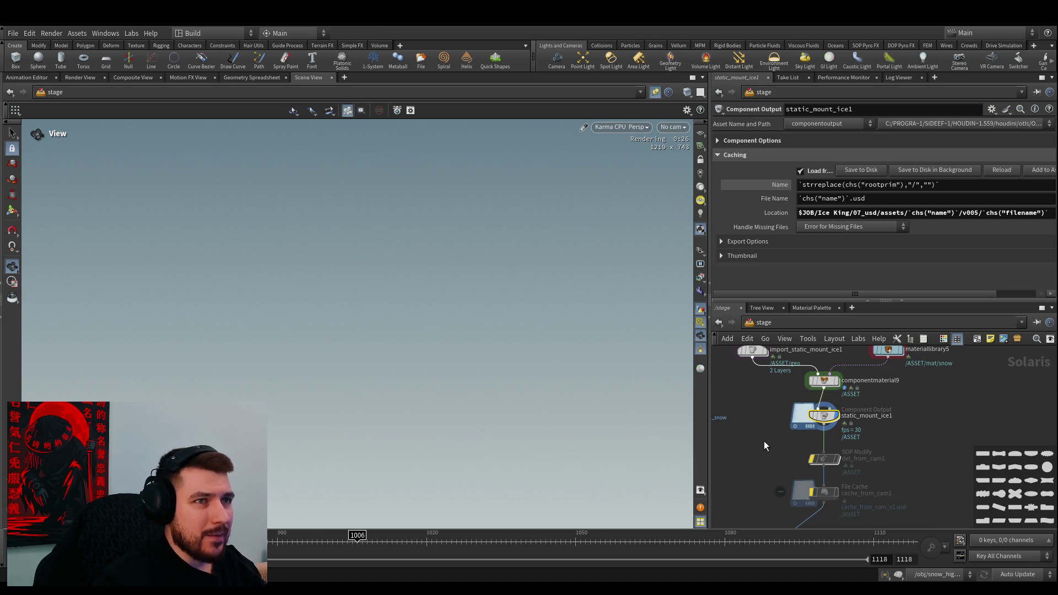
pyautogui.doubleClick(971, 212)
pyautogui.write('v006')
pyautogui.press('Return')
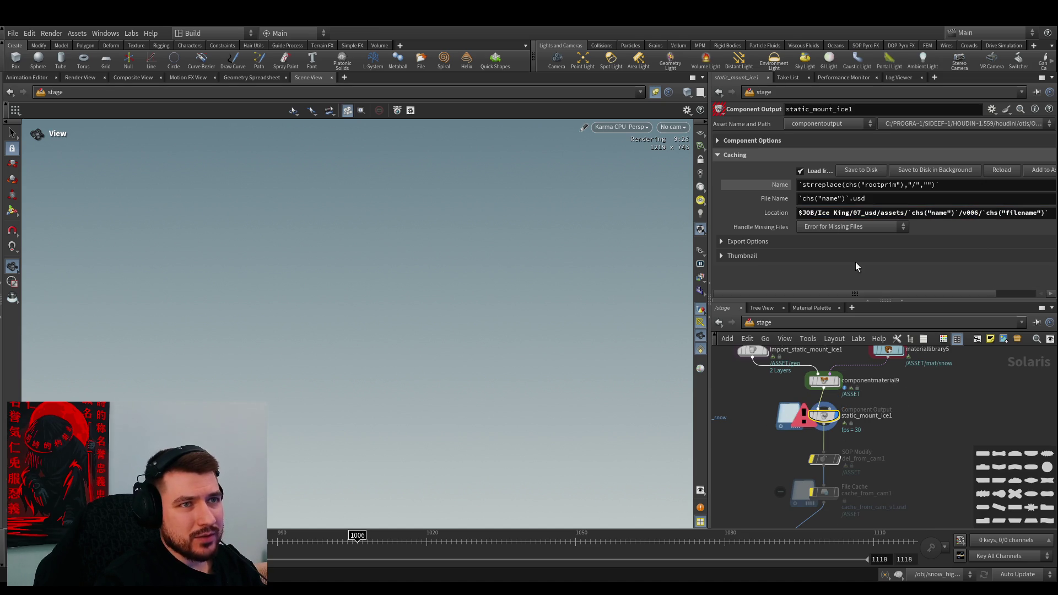